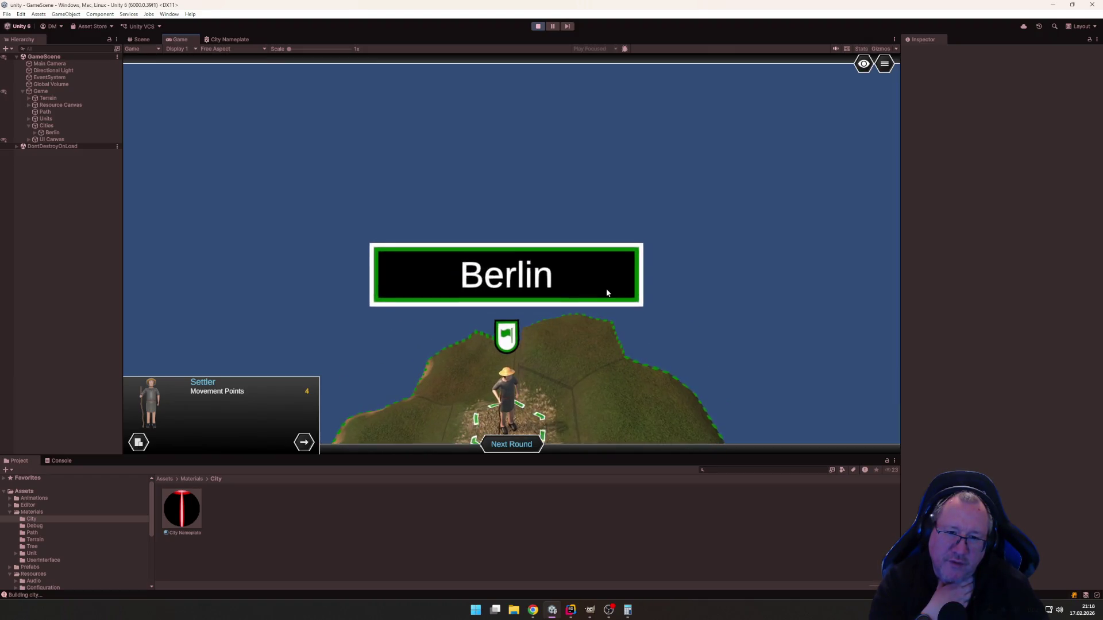
# Zoom the game camera in and out around Berlin, then stop Play mode.
pyautogui.scroll(-3, 605, 288)
pyautogui.scroll(2, 609, 266)
pyautogui.scroll(2, 577, 270)
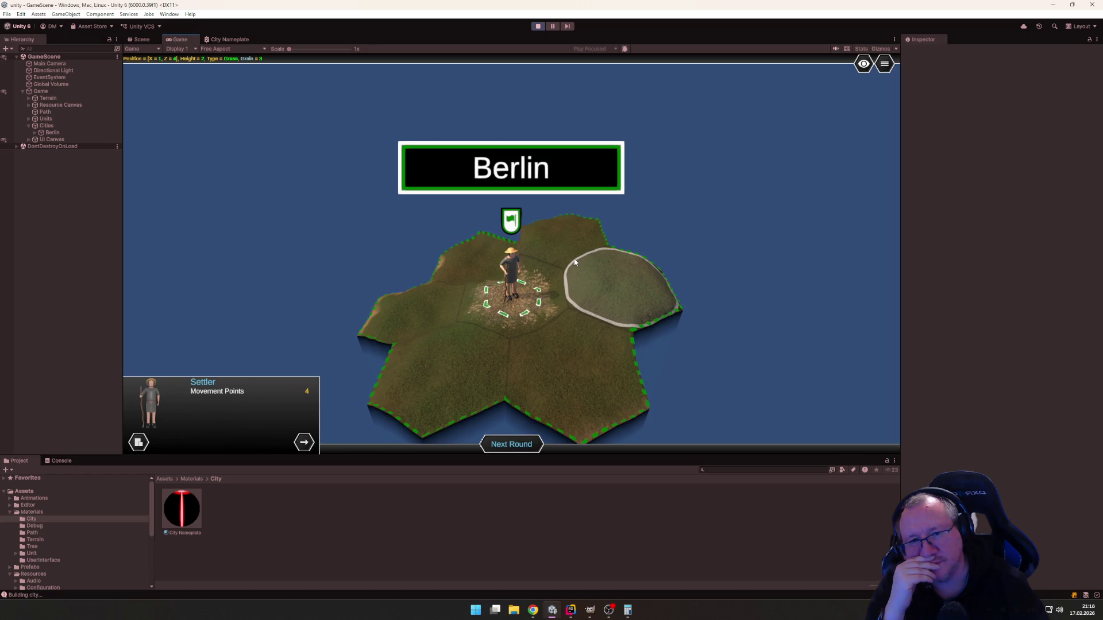
pyautogui.scroll(-3, 574, 262)
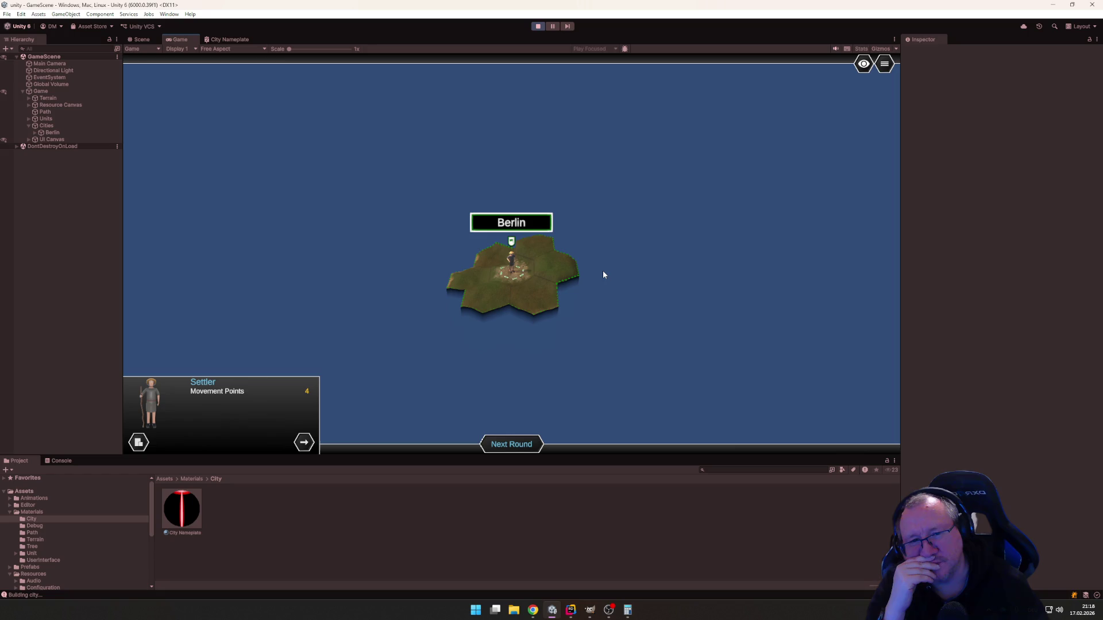
pyautogui.scroll(3, 603, 274)
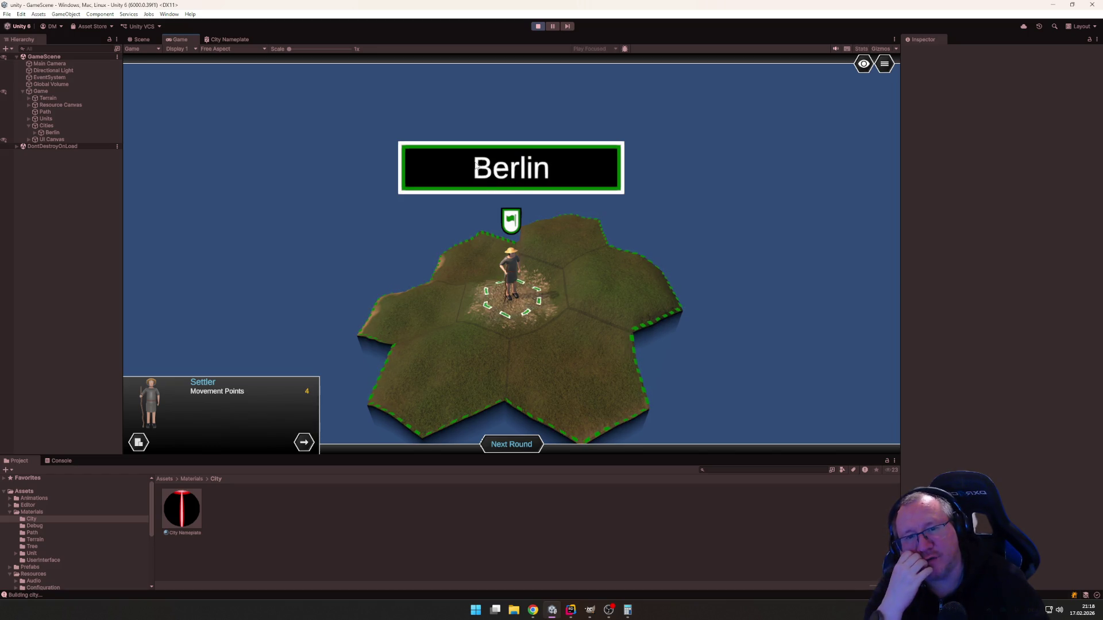
pyautogui.click(536, 27)
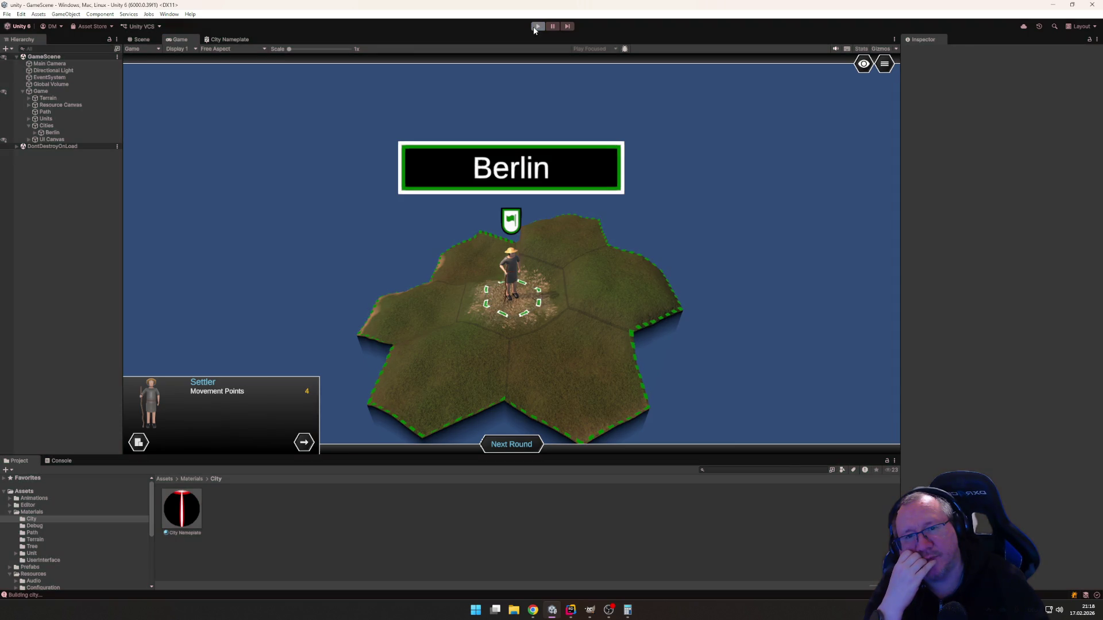
# In CityNameplate.cs, add a label colour line after the label.fontSize assignment.
pyautogui.click(570, 610)
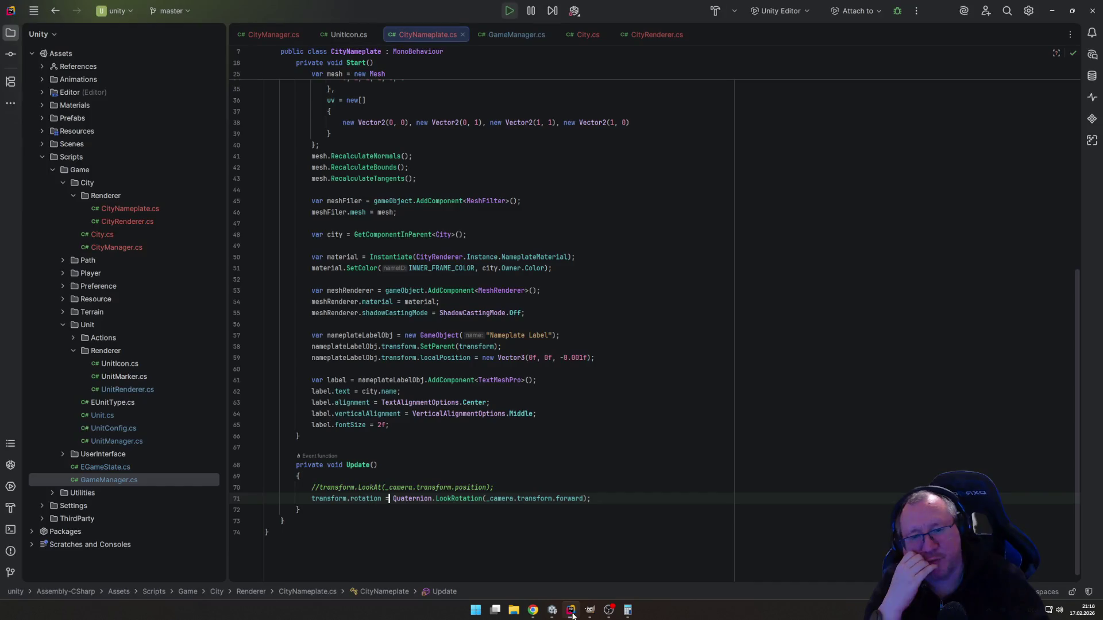
pyautogui.click(573, 473)
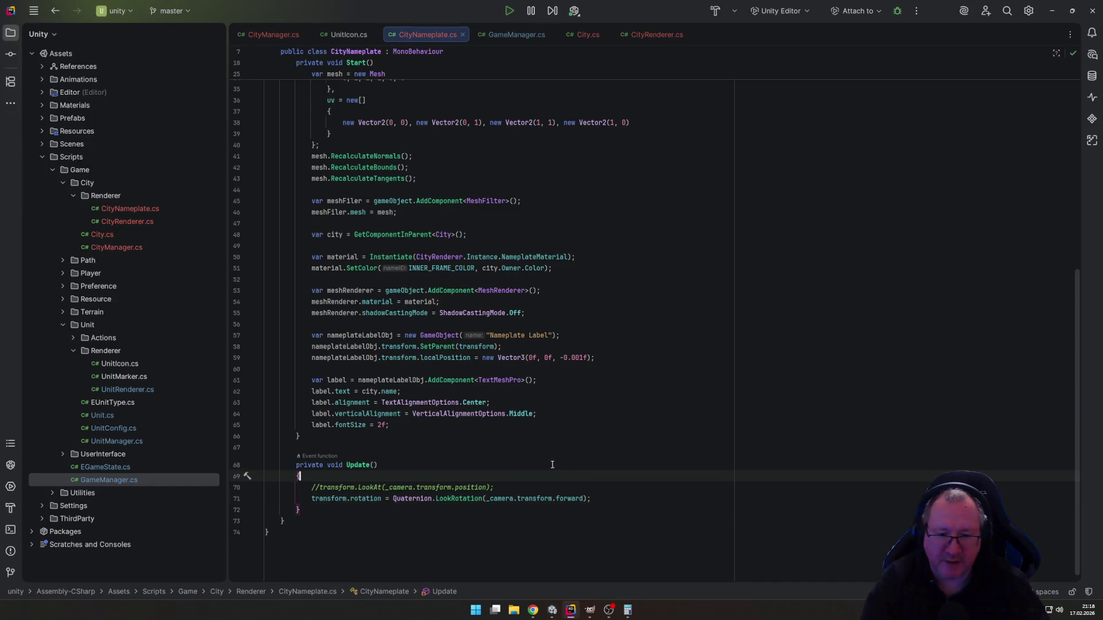
pyautogui.press('Up')
pyautogui.press('Up')
pyautogui.press('Up')
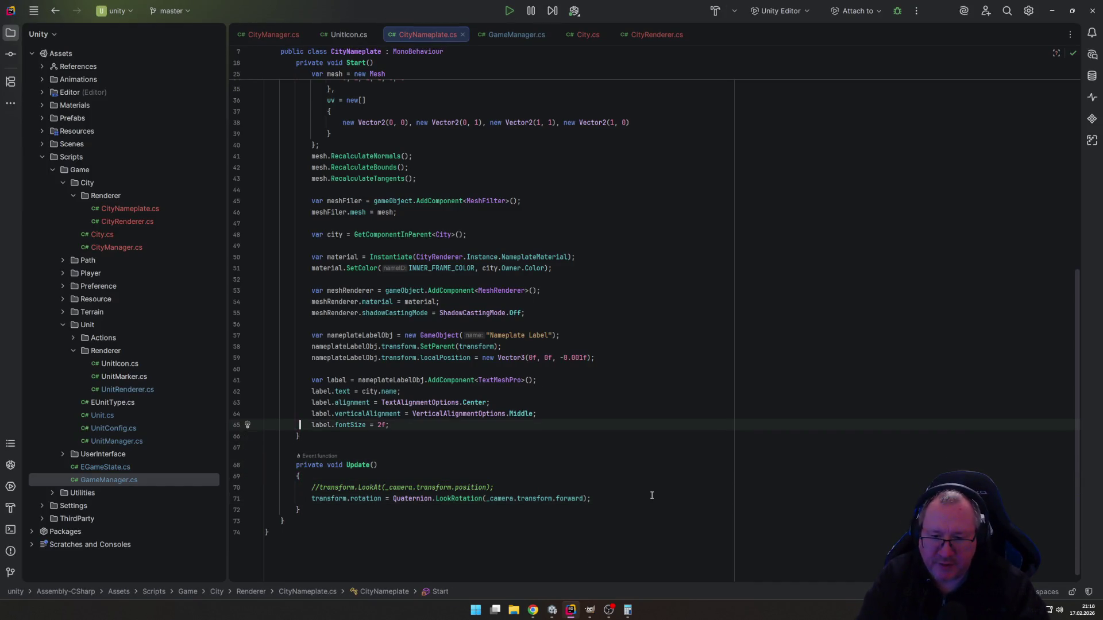
pyautogui.press('End')
pyautogui.press('Return')
pyautogui.write('labe')
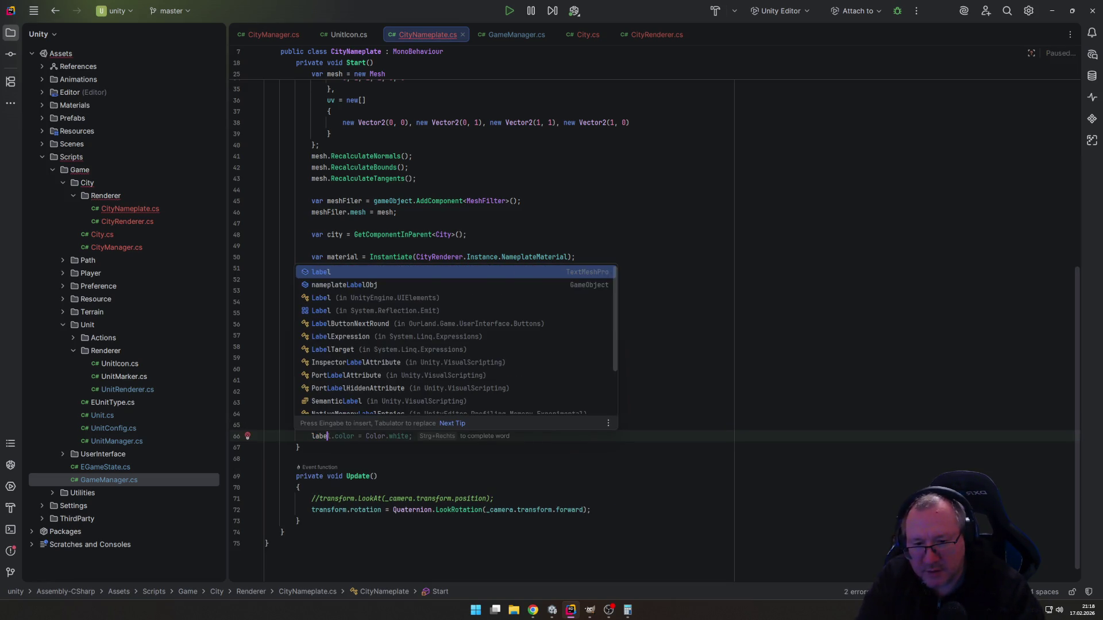
pyautogui.press('Tab')
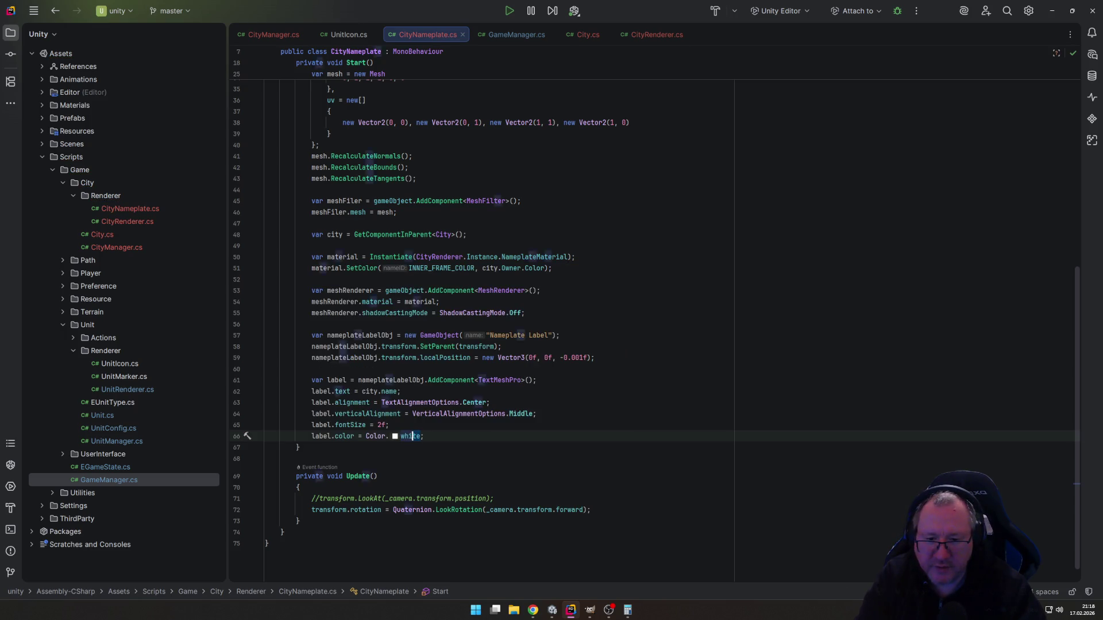
# Change the label colour value from Color.white to city.Owner.Color.
pyautogui.moveTo(421, 436); pyautogui.dragTo(362, 436)
pyautogui.write('city.Owner.Color')
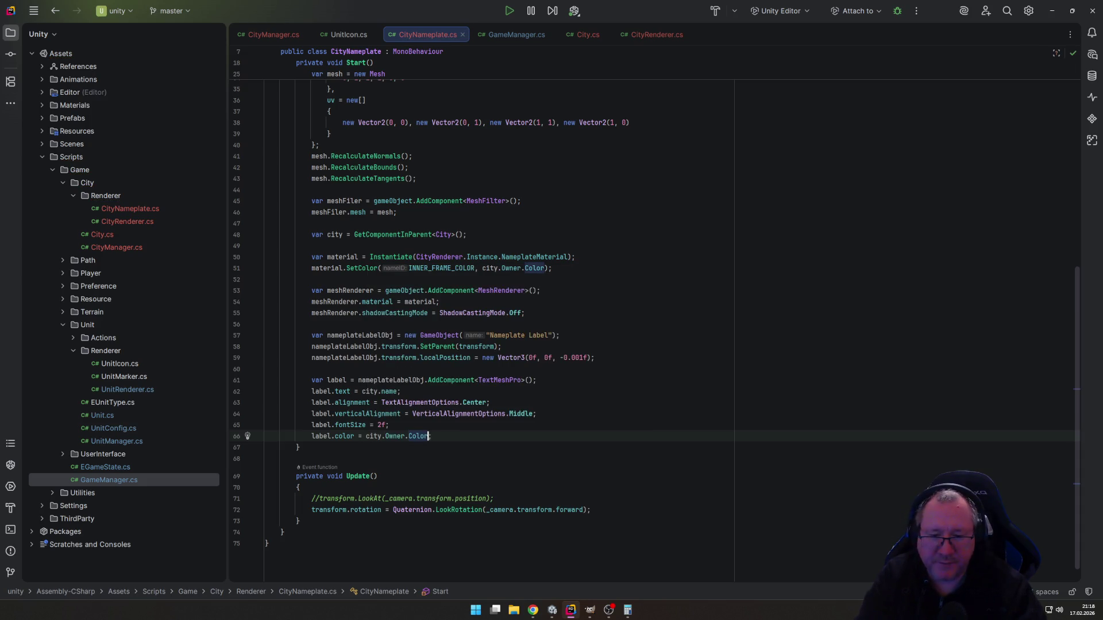
pyautogui.write('.')
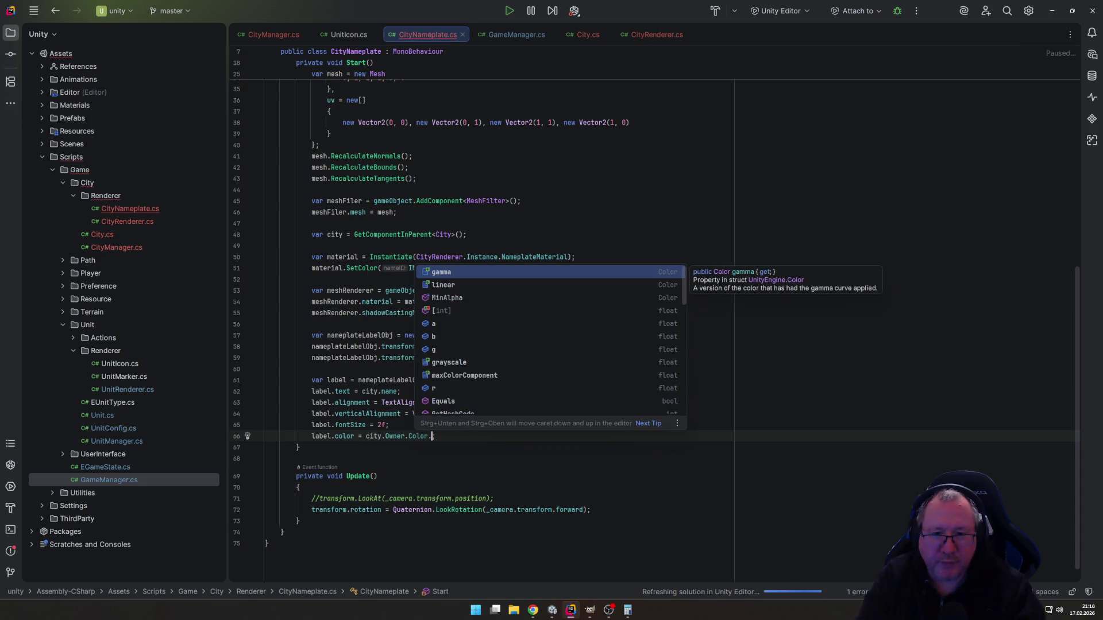
pyautogui.write('b')
pyautogui.press('Escape')
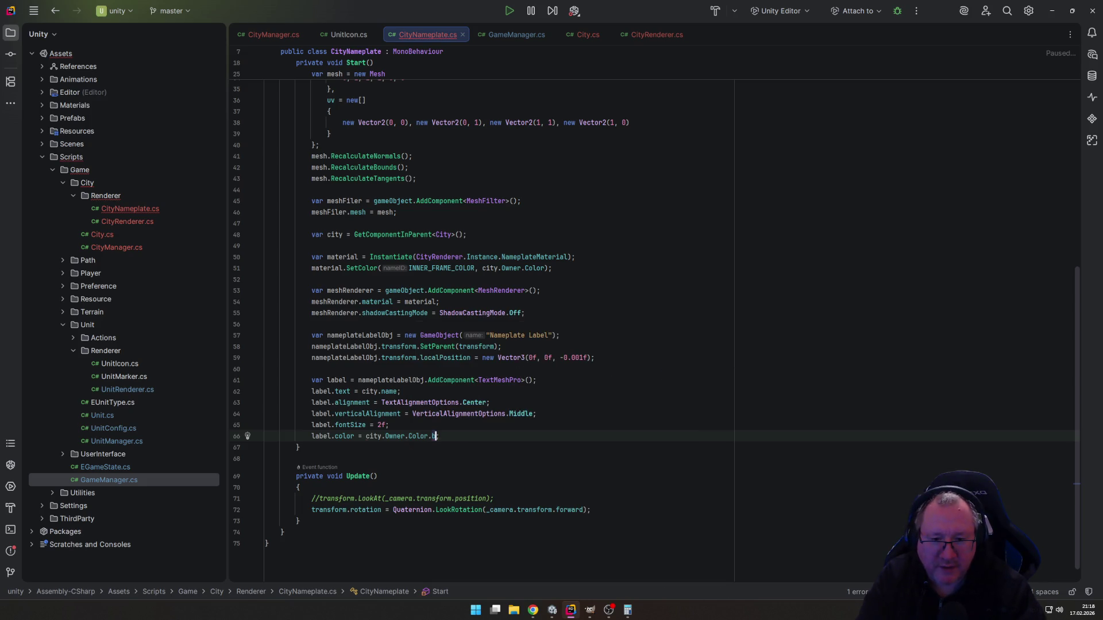
pyautogui.press('BackSpace')
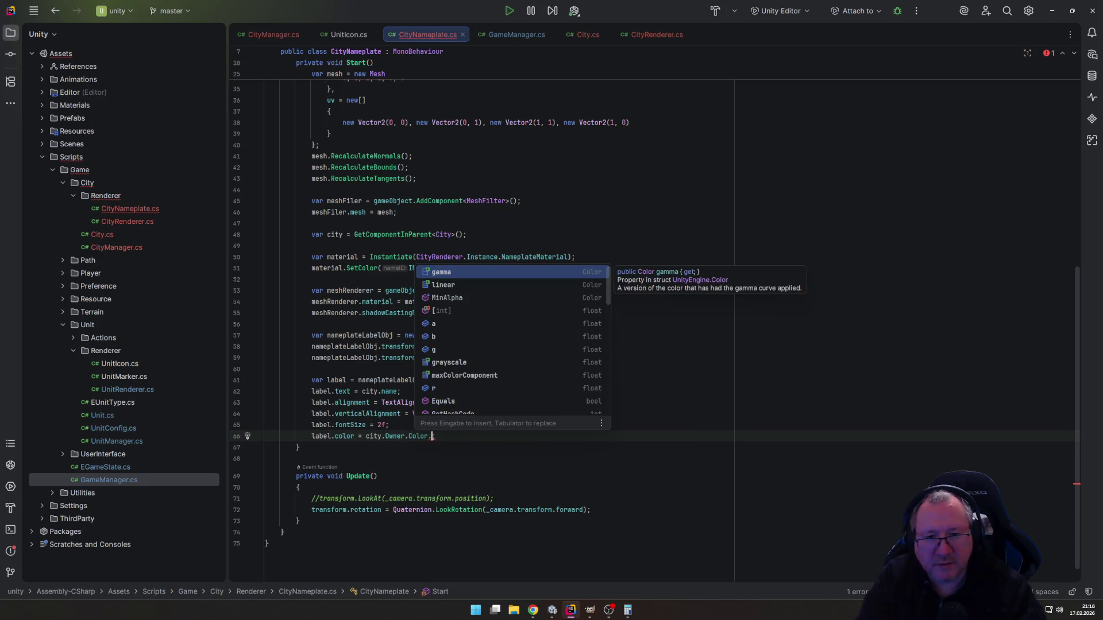
pyautogui.press('Down')
pyautogui.press('Down')
pyautogui.press('Down')
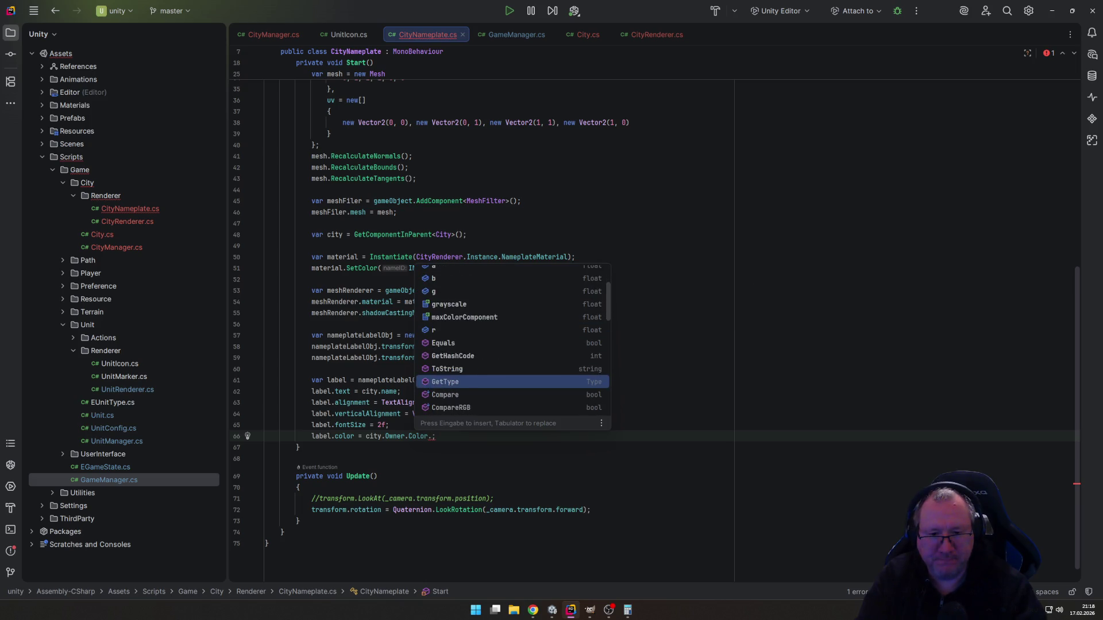
pyautogui.press('Down')
pyautogui.press('Down')
pyautogui.press('Down')
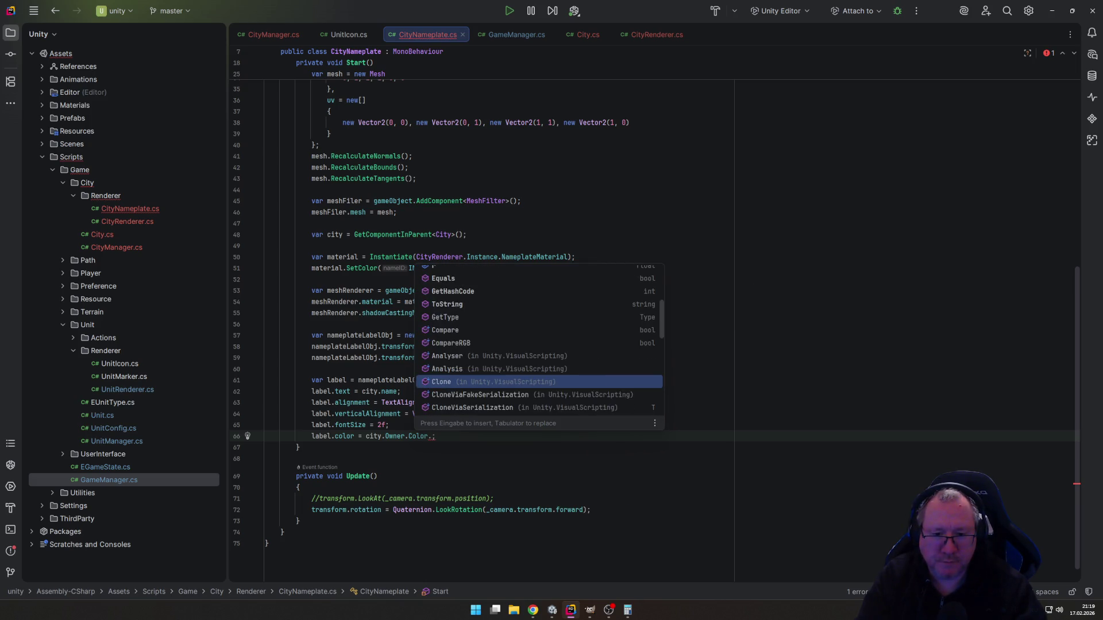
pyautogui.press('Down')
pyautogui.press('Down')
pyautogui.press('Down')
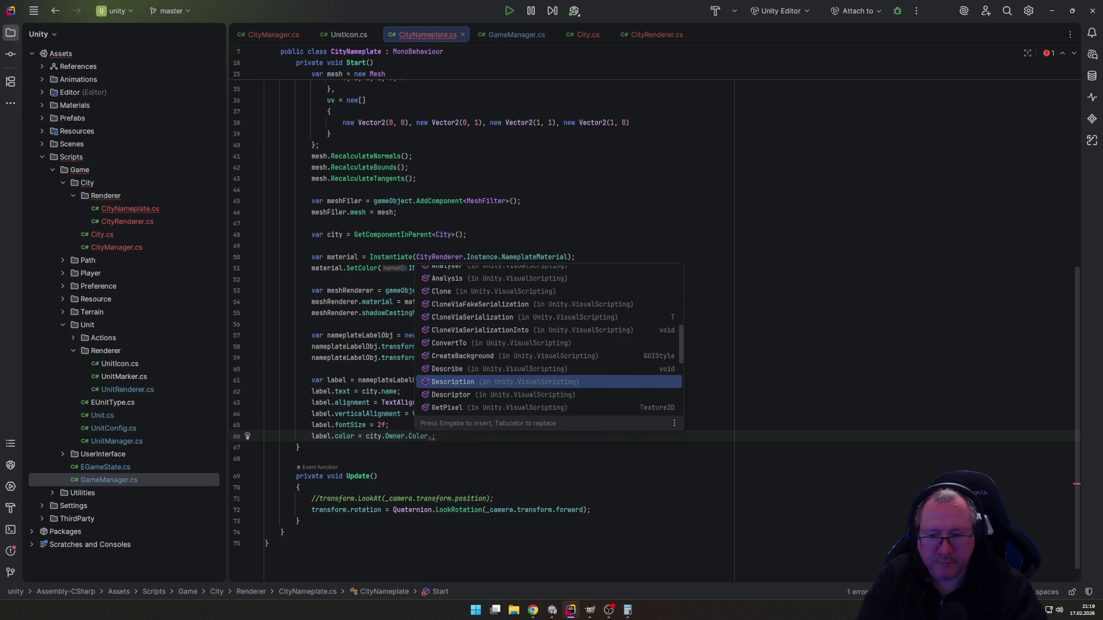
pyautogui.press('Escape')
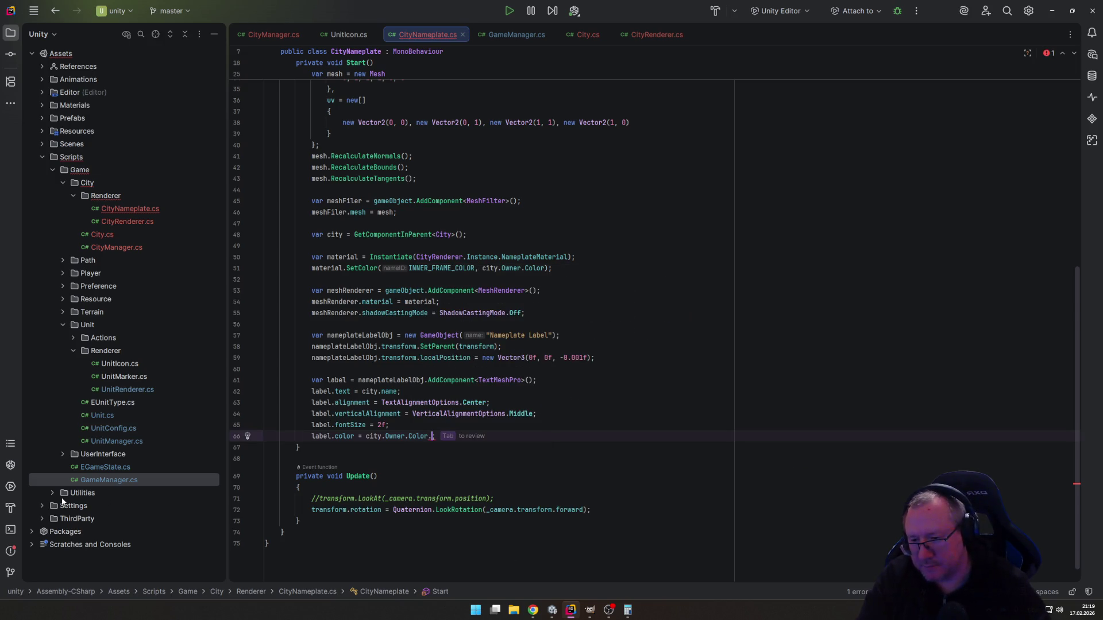
# Expand and select the Utilities script folder in the project tree.
pyautogui.click(54, 492)
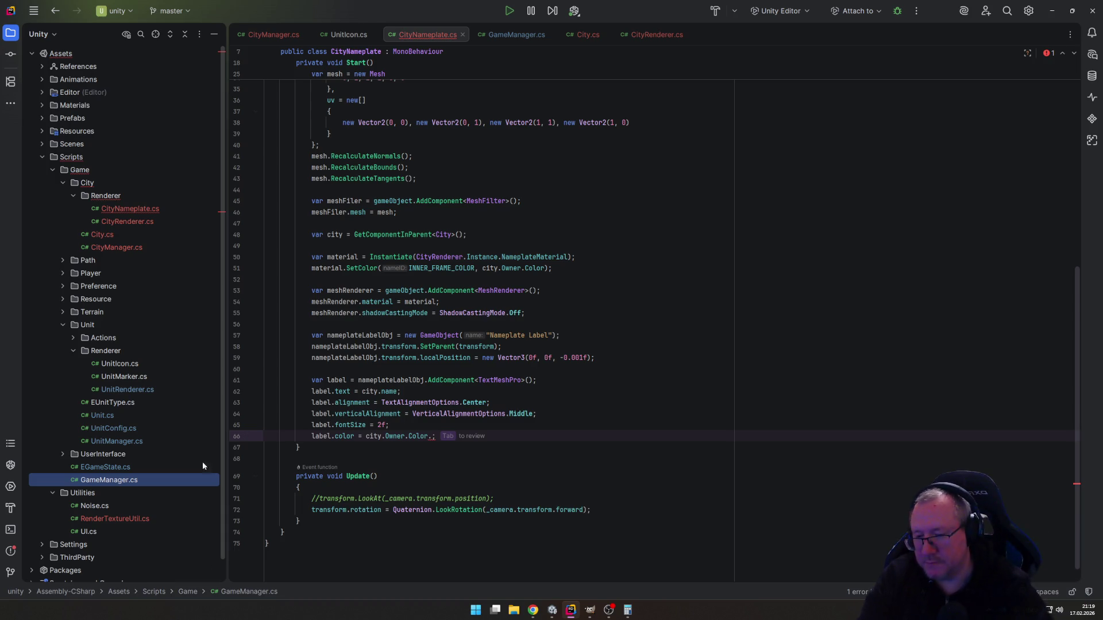
pyautogui.click(82, 493)
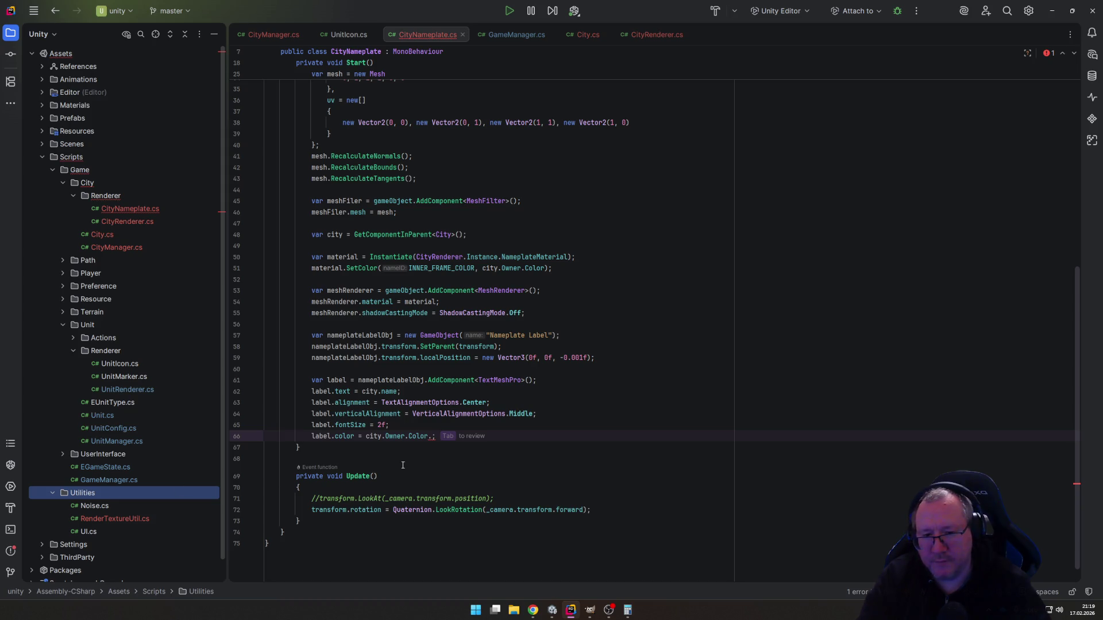
pyautogui.click(437, 436)
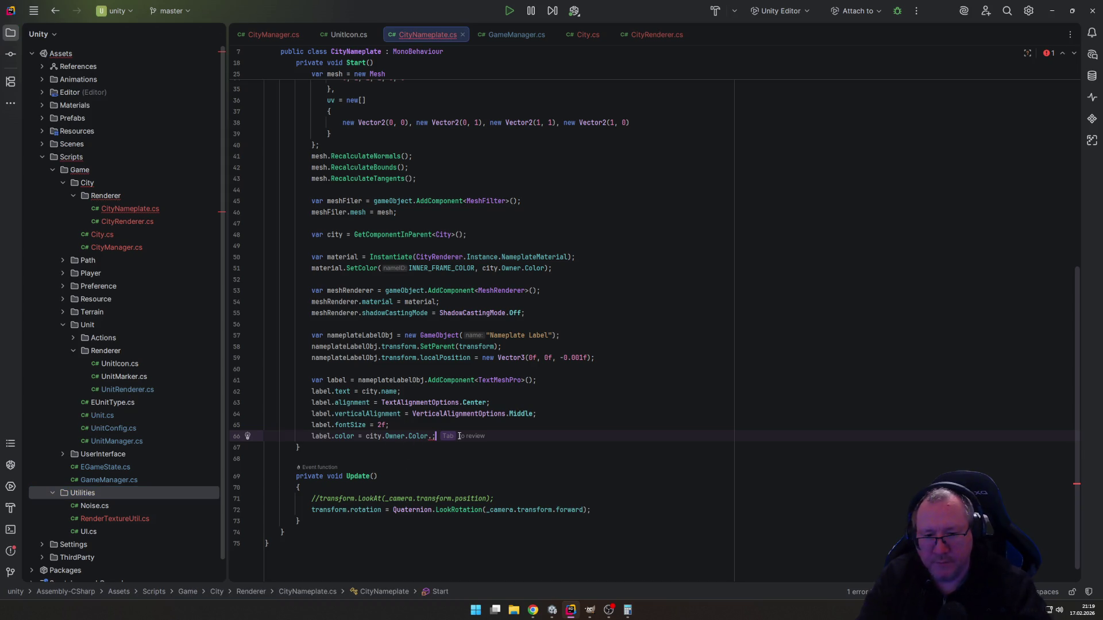
# Start a new line below the colour assignment with ColorUtility, then delete it.
pyautogui.press('Return')
pyautogui.write('Color')
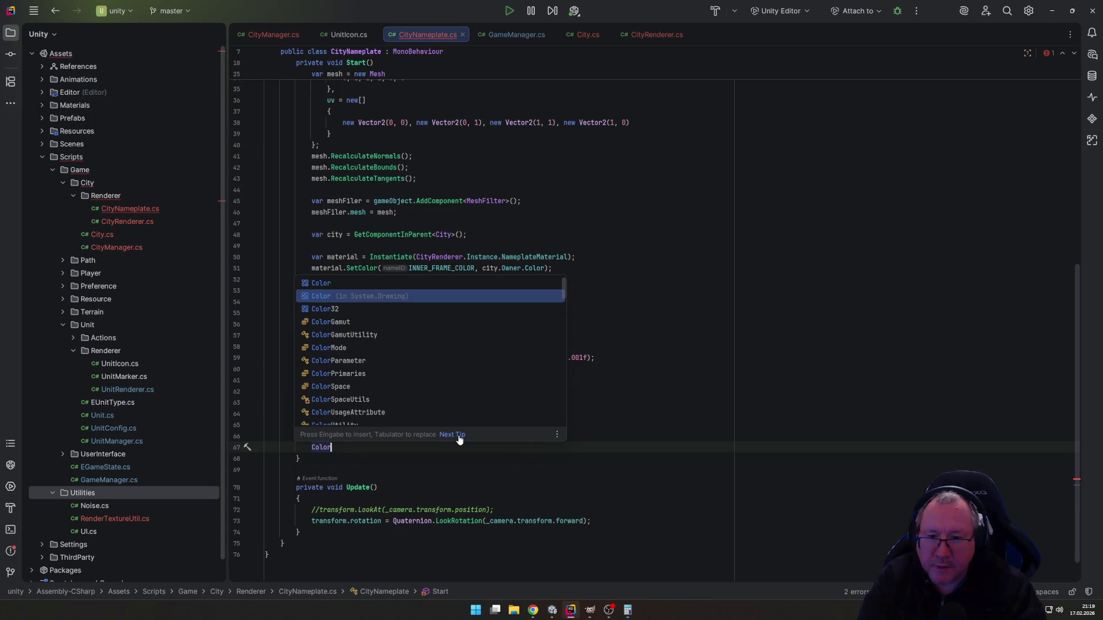
pyautogui.press('Down')
pyautogui.press('Down')
pyautogui.press('Down')
pyautogui.press('Return')
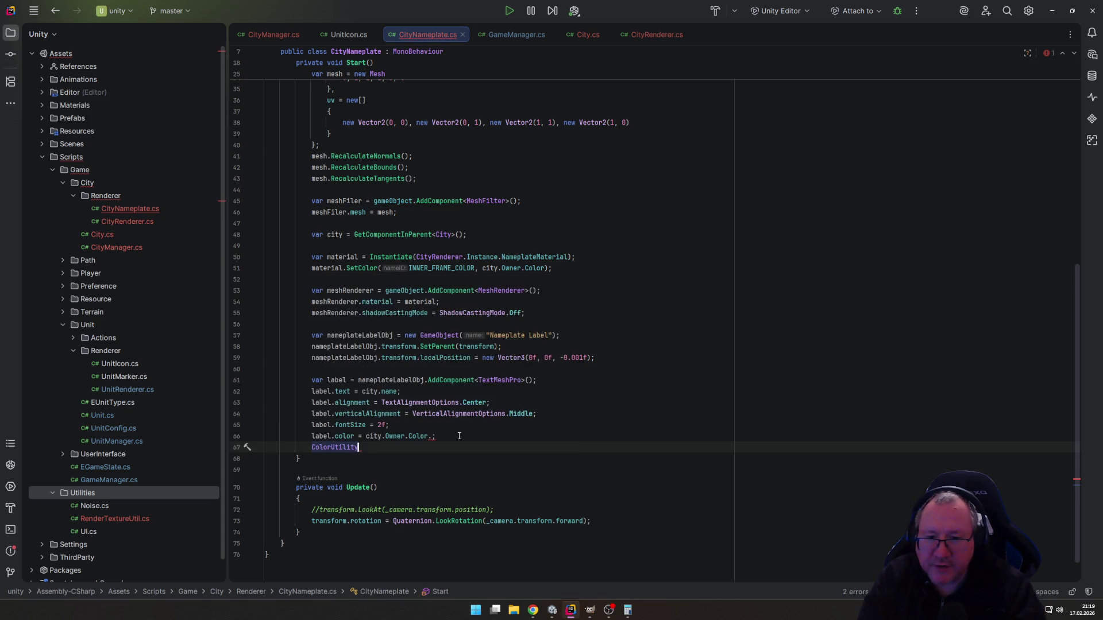
pyautogui.write('.')
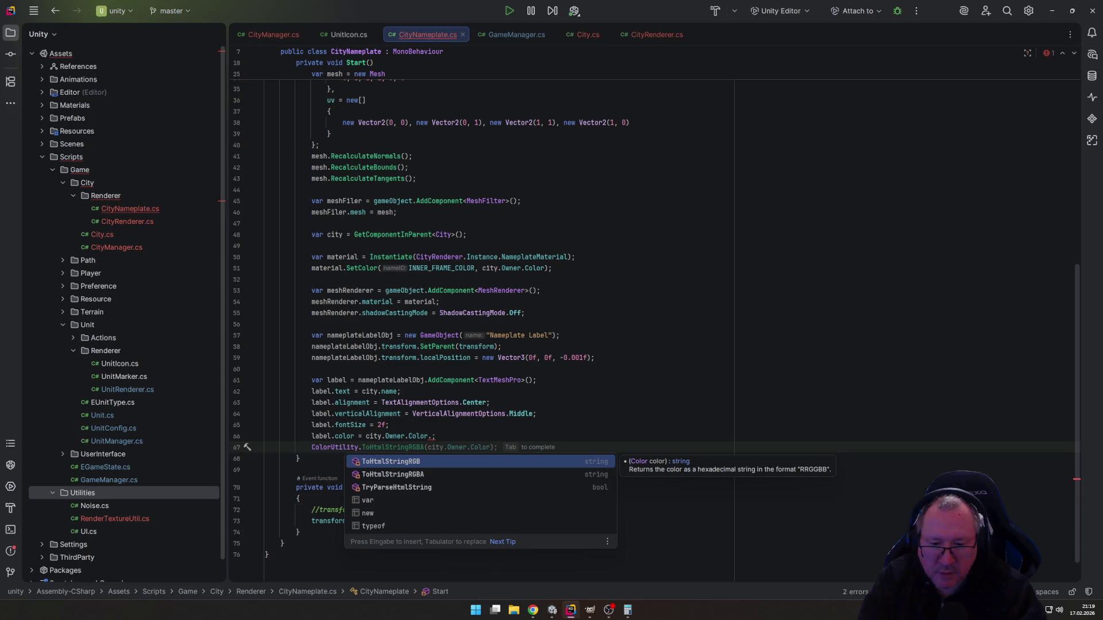
pyautogui.press('Down')
pyautogui.press('Down')
pyautogui.press('Up')
pyautogui.press('Up')
pyautogui.press('Escape')
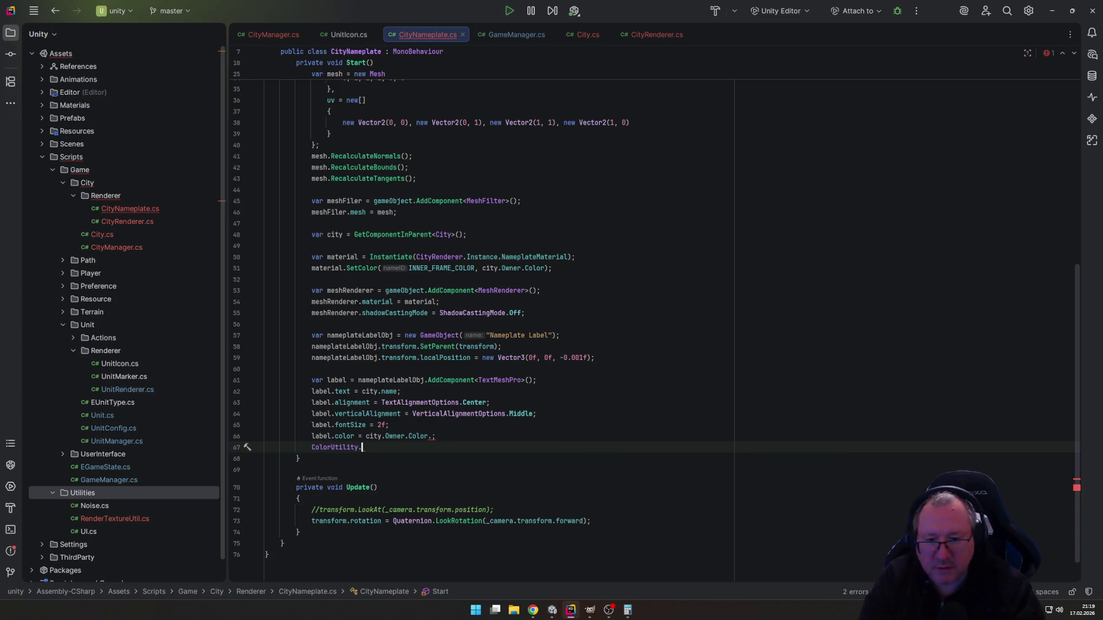
pyautogui.hotkey('ctrl', 'BackSpace')
pyautogui.hotkey('ctrl', 'BackSpace')
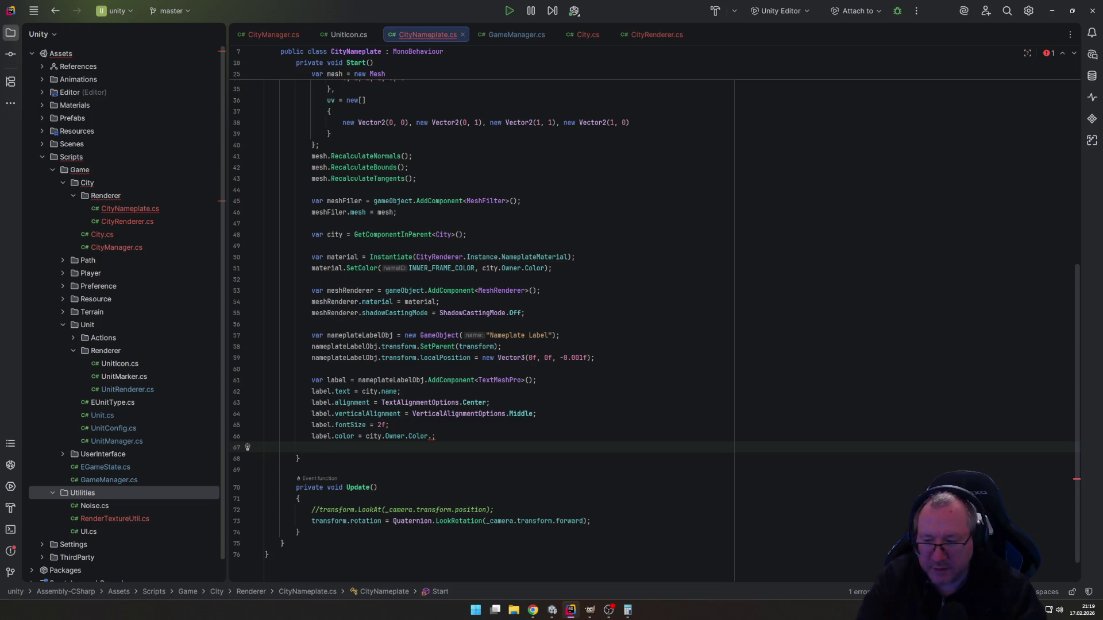
# Retype Color and insert ColorUtils from the type suggestions.
pyautogui.write('Color.')
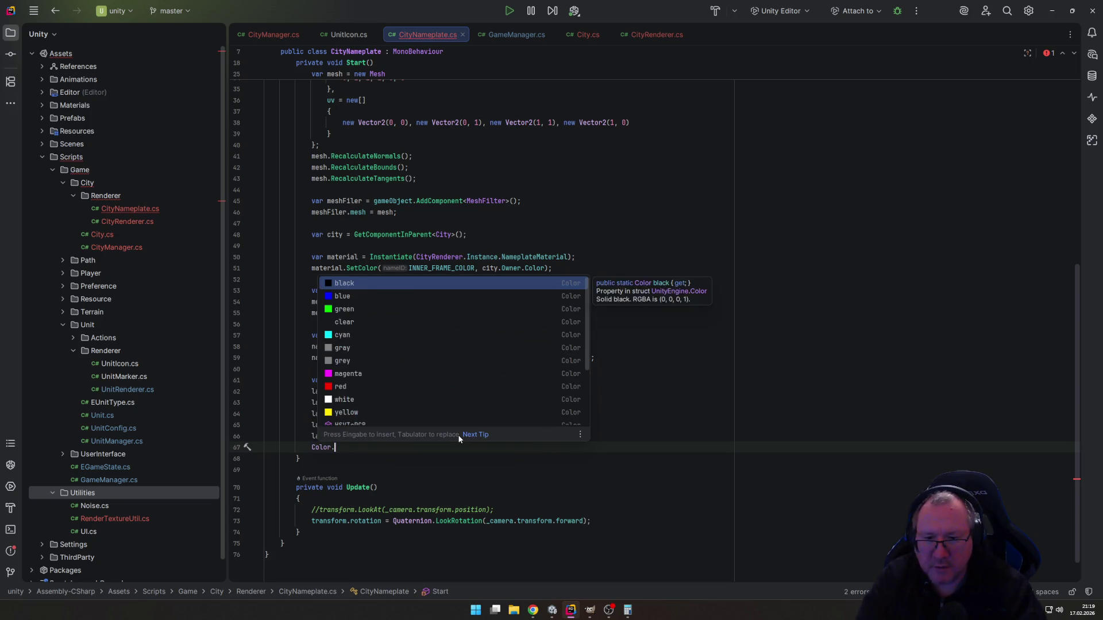
pyautogui.press('Escape')
pyautogui.hotkey('ctrl', 'space')
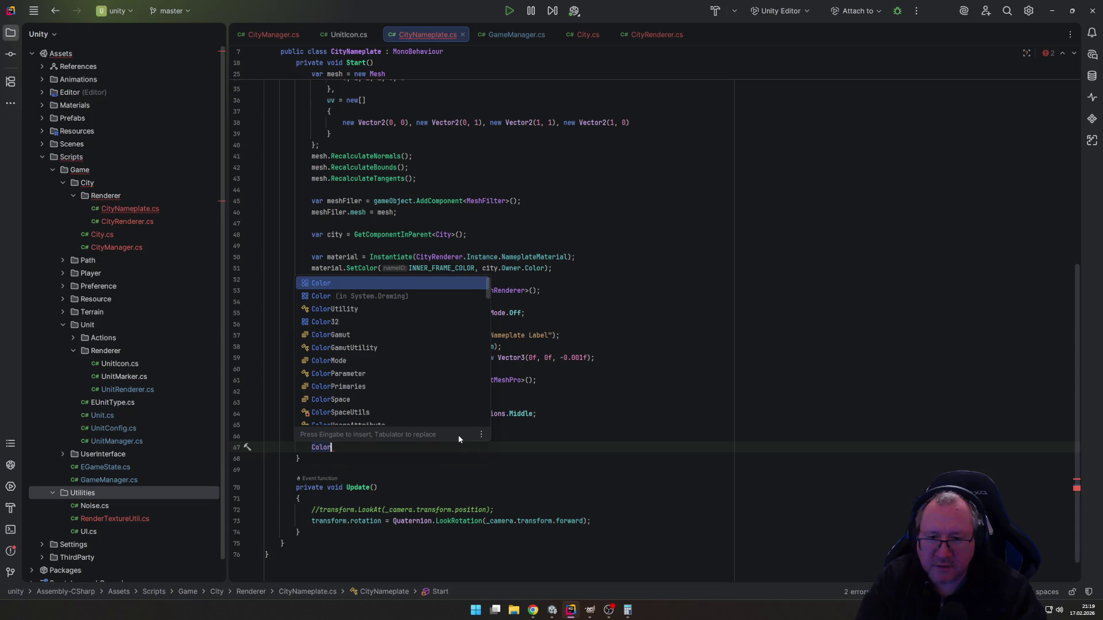
pyautogui.press('Down')
pyautogui.press('Down')
pyautogui.press('Down')
pyautogui.press('Down')
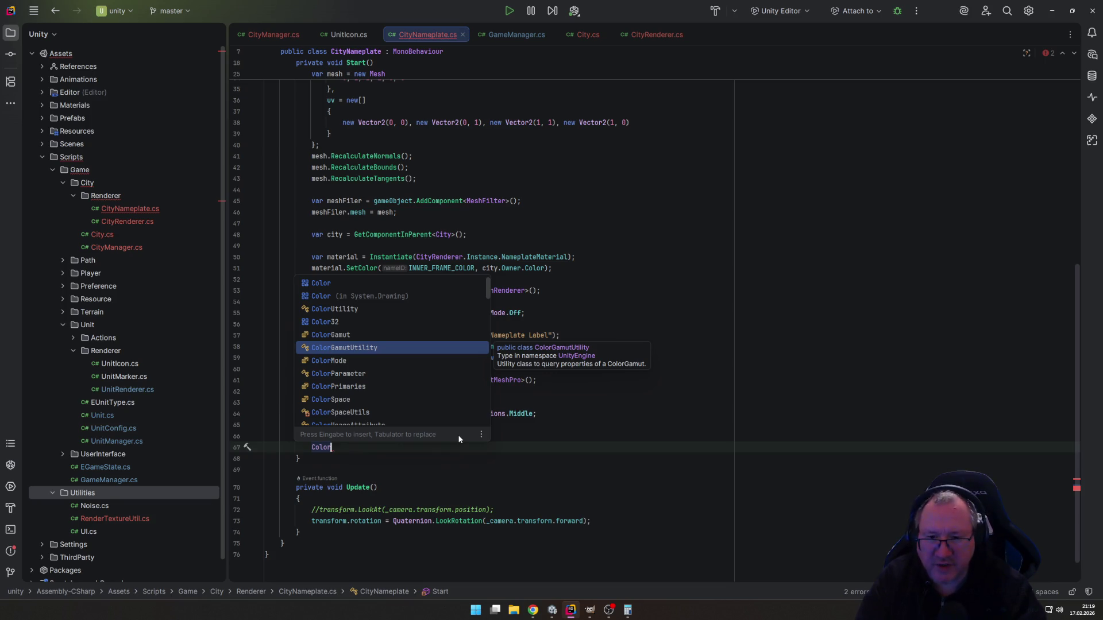
pyautogui.press('Down')
pyautogui.press('Down')
pyautogui.press('Down')
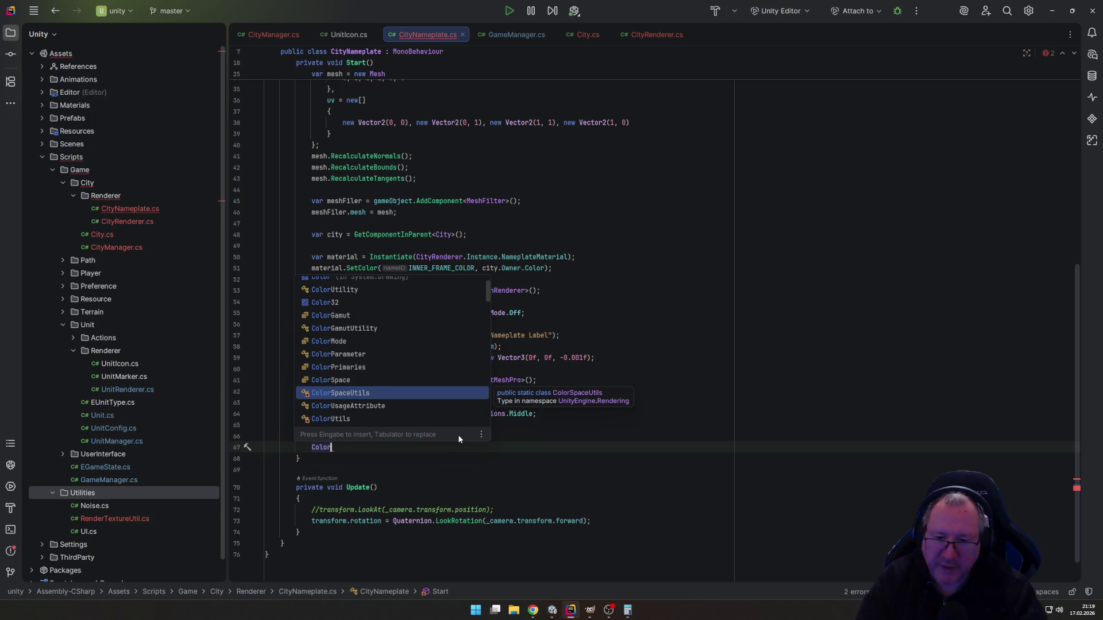
pyautogui.press('Down')
pyautogui.press('Down')
pyautogui.press('Return')
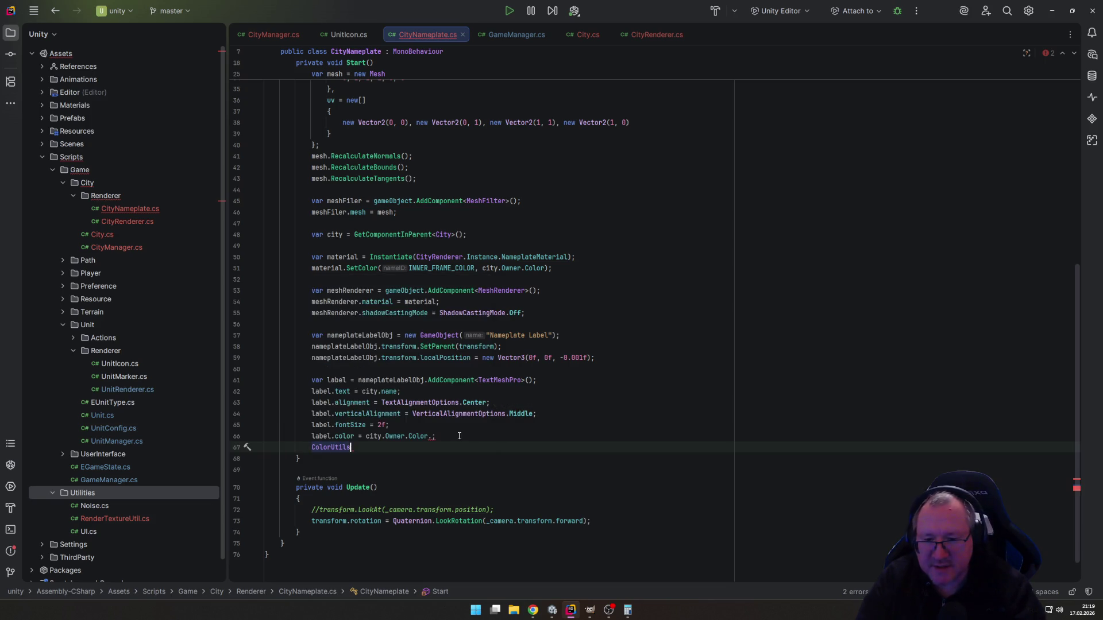
# Browse ColorUtils members like Luminance and CIExyToLMS without inserting any.
pyautogui.write('.')
pyautogui.press('Down')
pyautogui.press('Down')
pyautogui.press('Down')
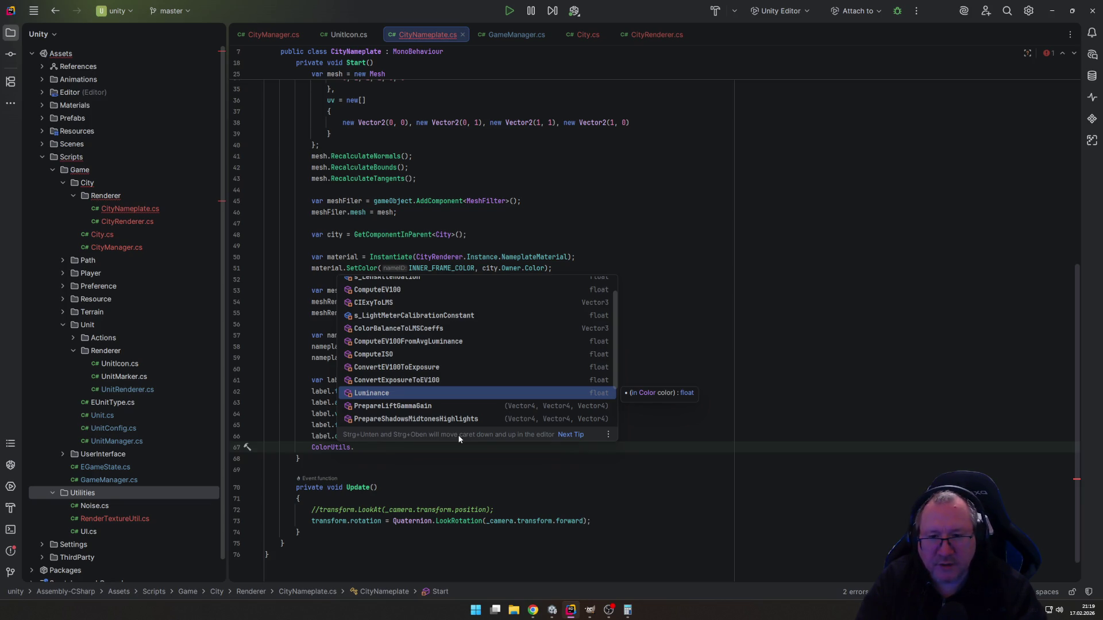
pyautogui.press('Down')
pyautogui.press('Down')
pyautogui.press('Down')
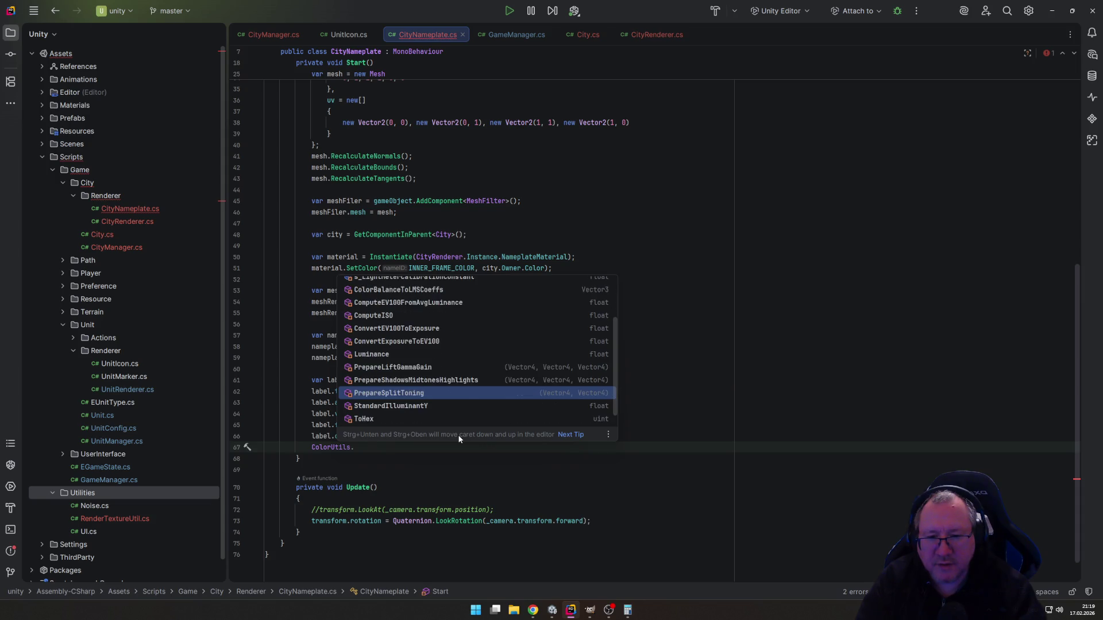
pyautogui.press('Down')
pyautogui.press('Down')
pyautogui.press('Down')
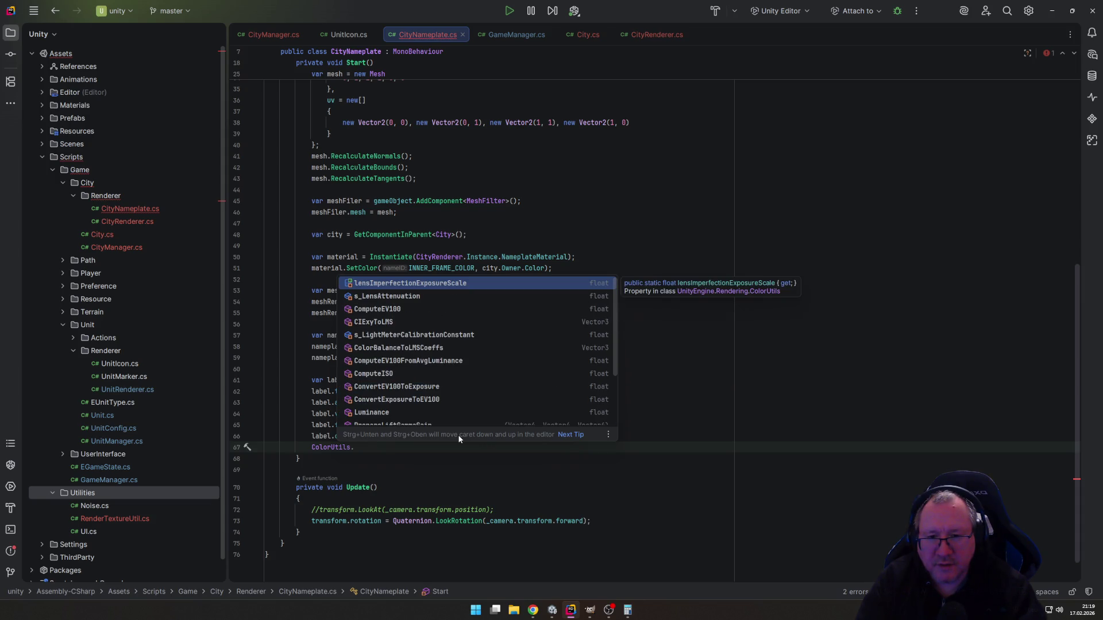
pyautogui.press('Down')
pyautogui.press('Down')
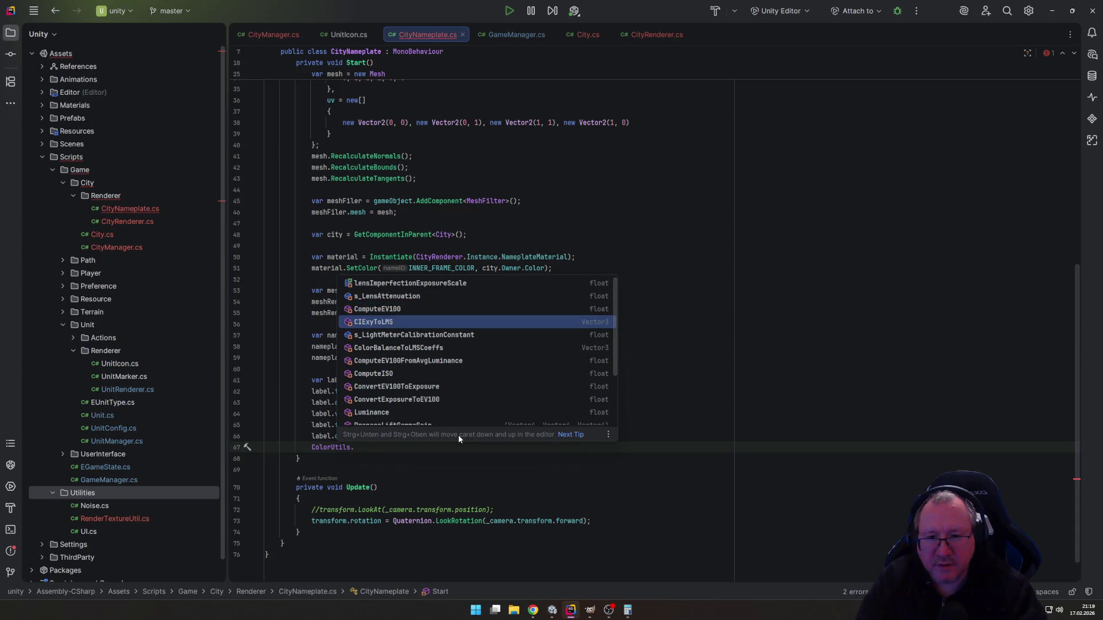
pyautogui.press('Down')
pyautogui.press('Down')
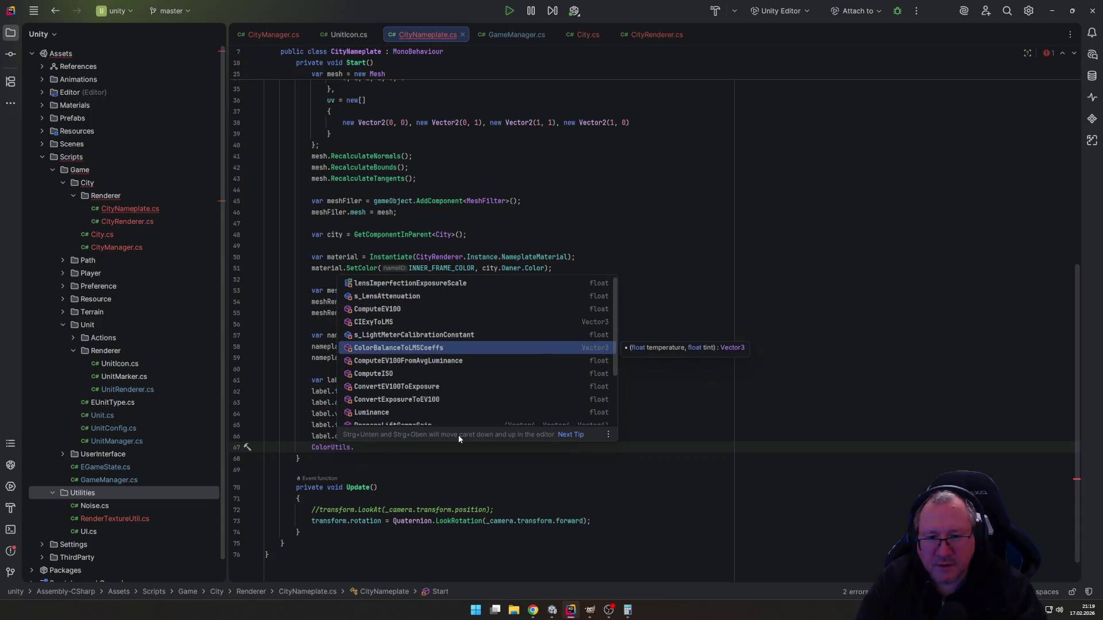
pyautogui.press('Down')
pyautogui.press('Down')
pyautogui.press('Down')
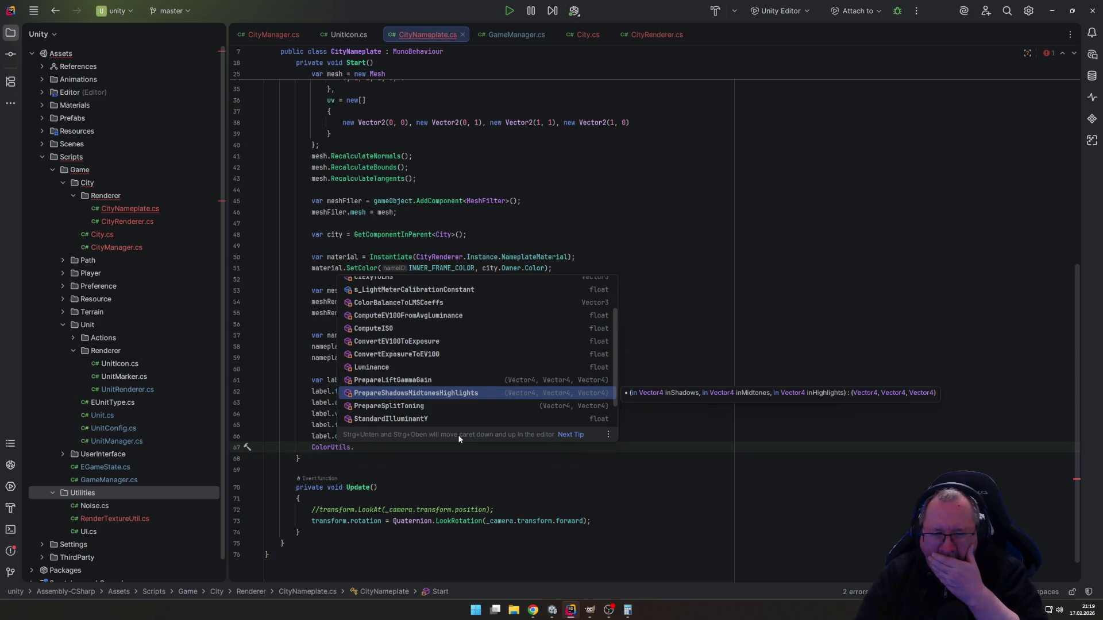
pyautogui.press('Escape')
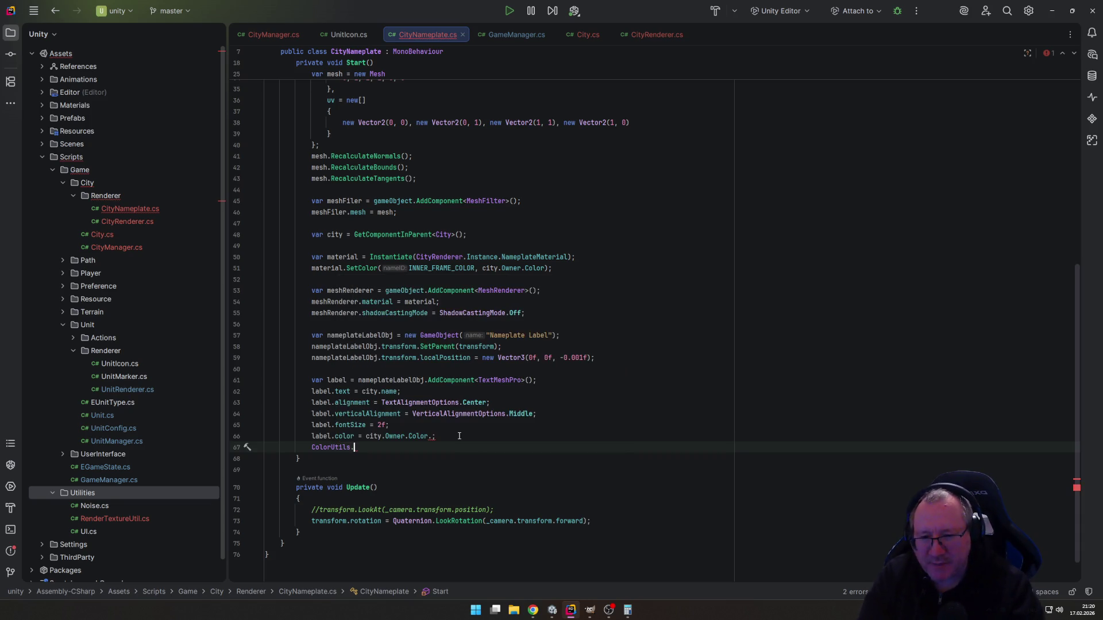
# Trim the line back to Color, browse Color types, then delete the unfinished line.
pyautogui.hotkey('ctrl', 'BackSpace')
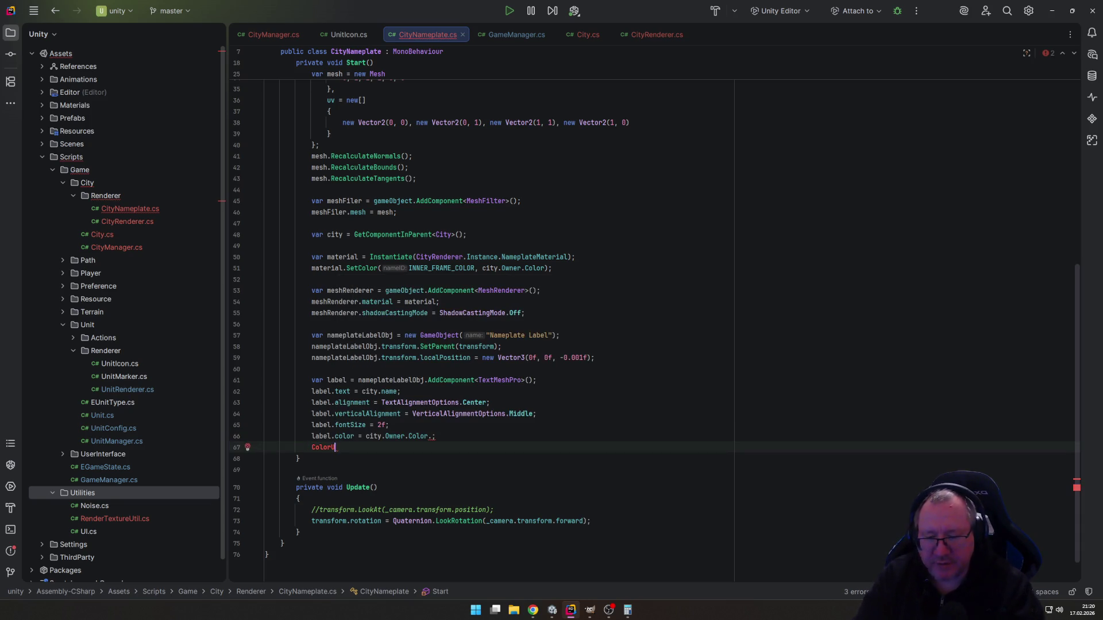
pyautogui.hotkey('ctrl', 'space')
pyautogui.press('Down')
pyautogui.press('Down')
pyautogui.press('Down')
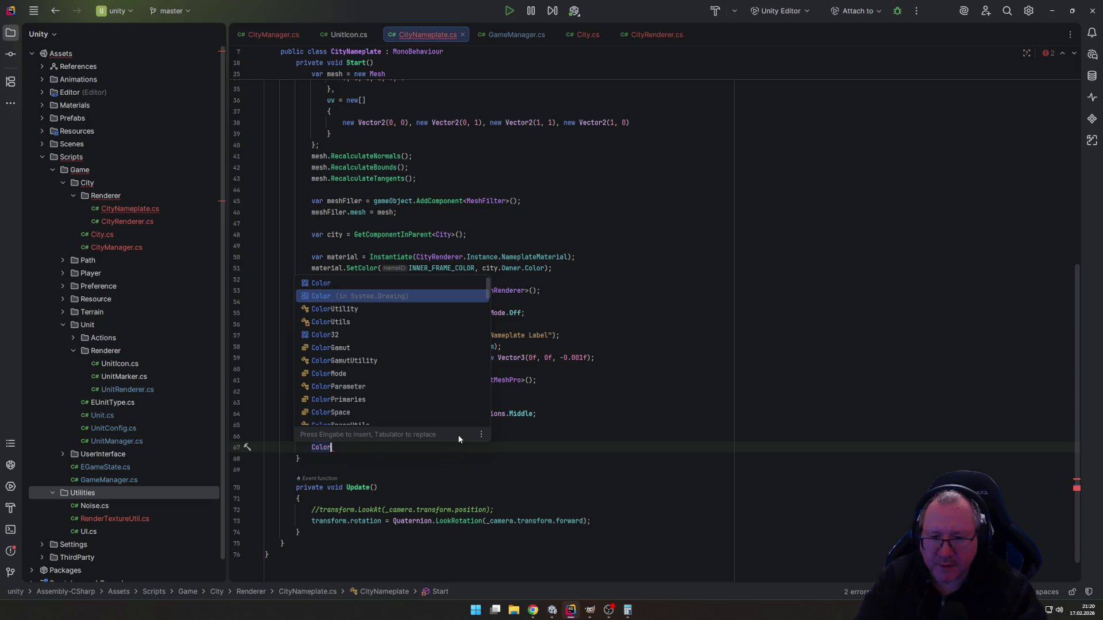
pyautogui.press('Down')
pyautogui.press('Down')
pyautogui.press('Down')
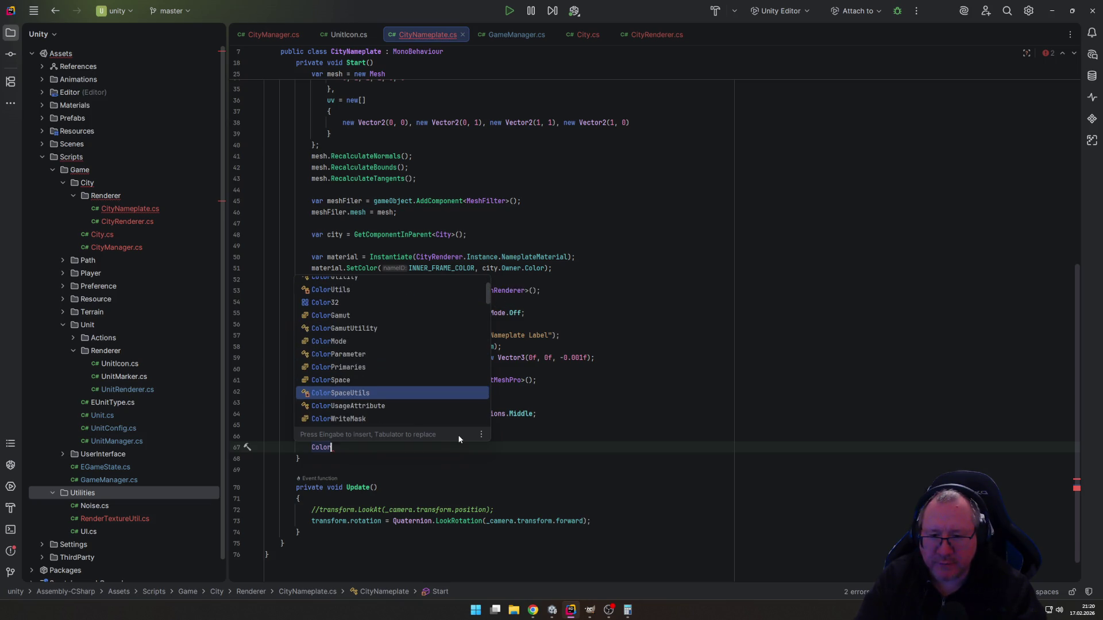
pyautogui.press('Down')
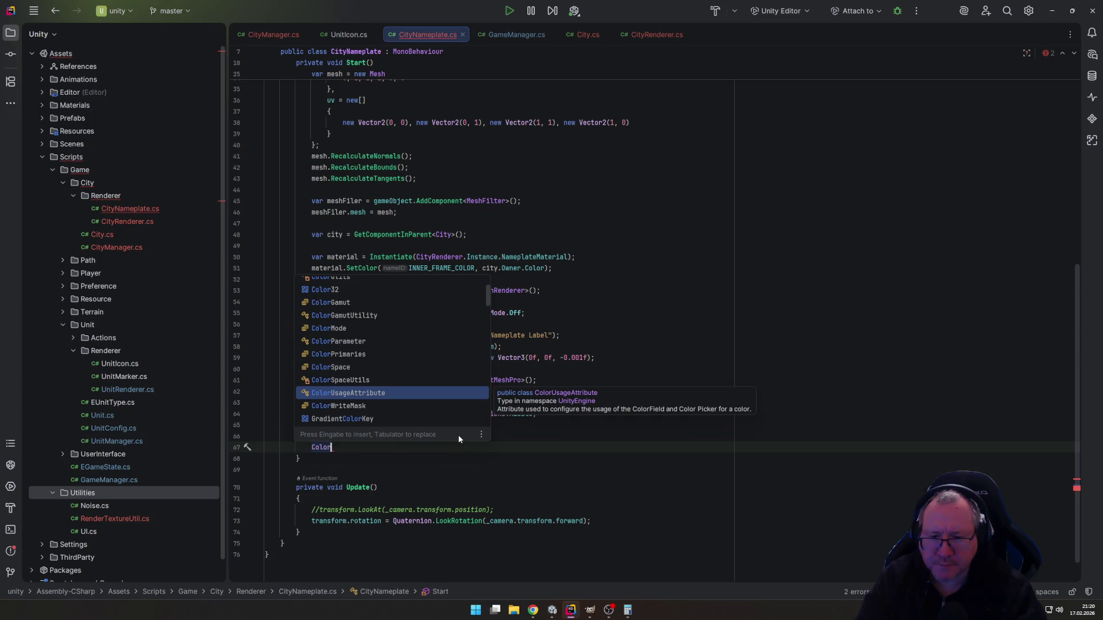
pyautogui.press('Down')
pyautogui.press('Down')
pyautogui.press('Down')
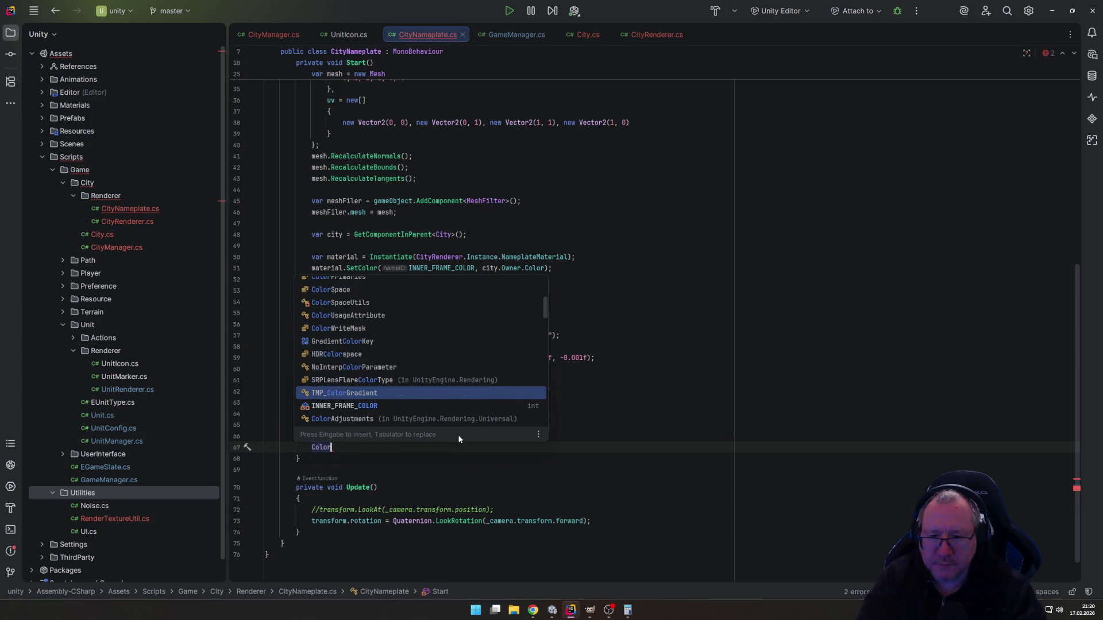
pyautogui.press('Escape')
pyautogui.press('BackSpace')
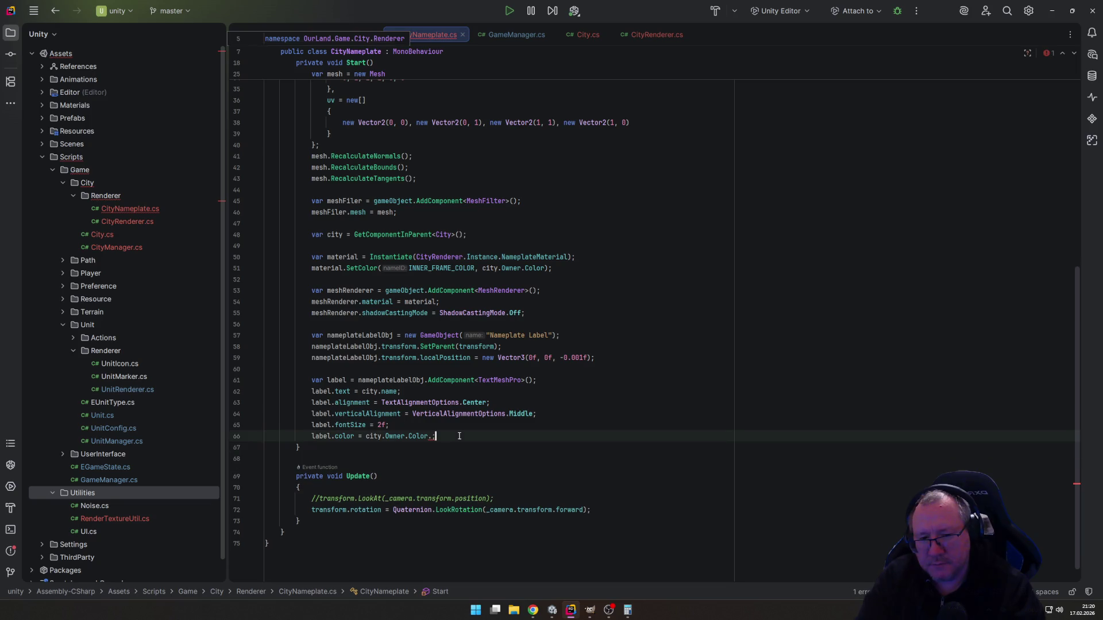
# Add a ColorUtil class to the Utilities folder and make it public static.
pyautogui.rightClick(105, 493)
pyautogui.moveTo(231, 411)
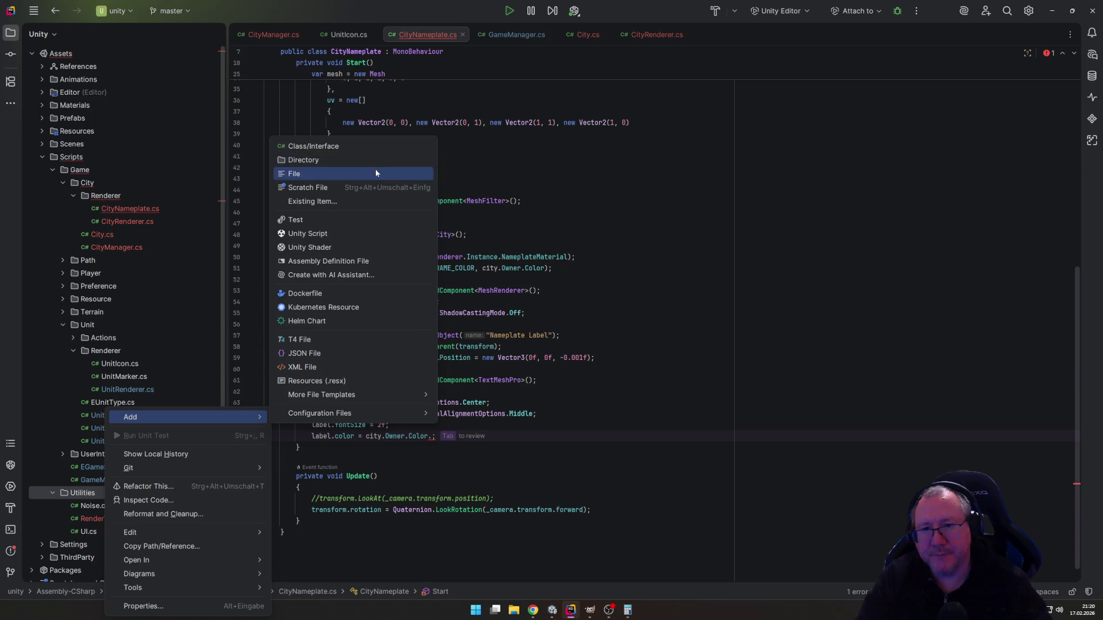
pyautogui.click(366, 147)
pyautogui.write('ColorUtil')
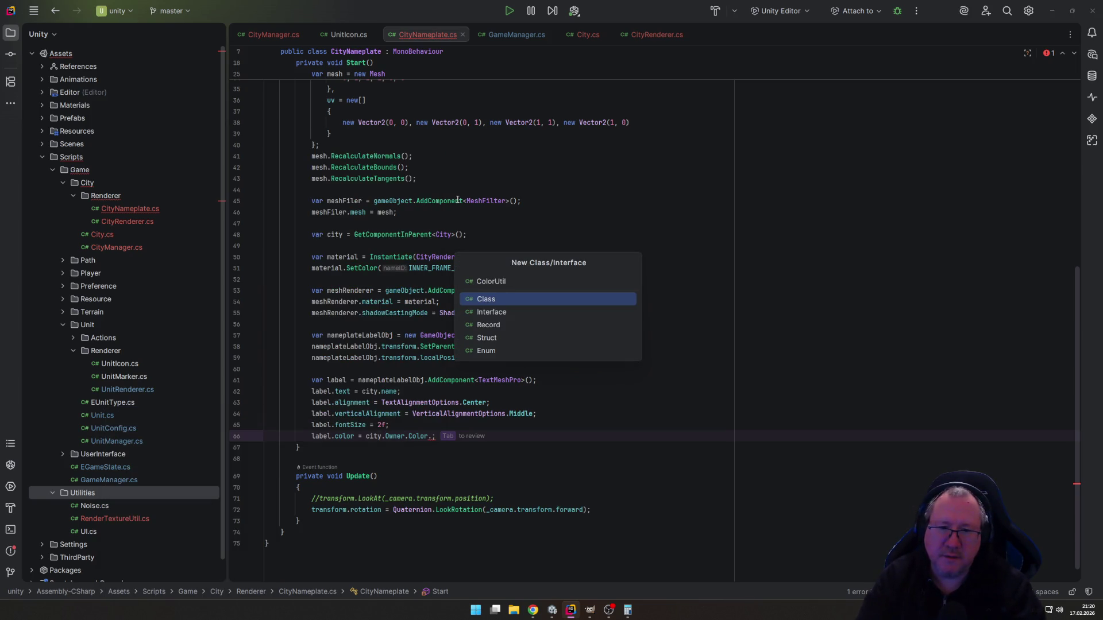
pyautogui.press('Return')
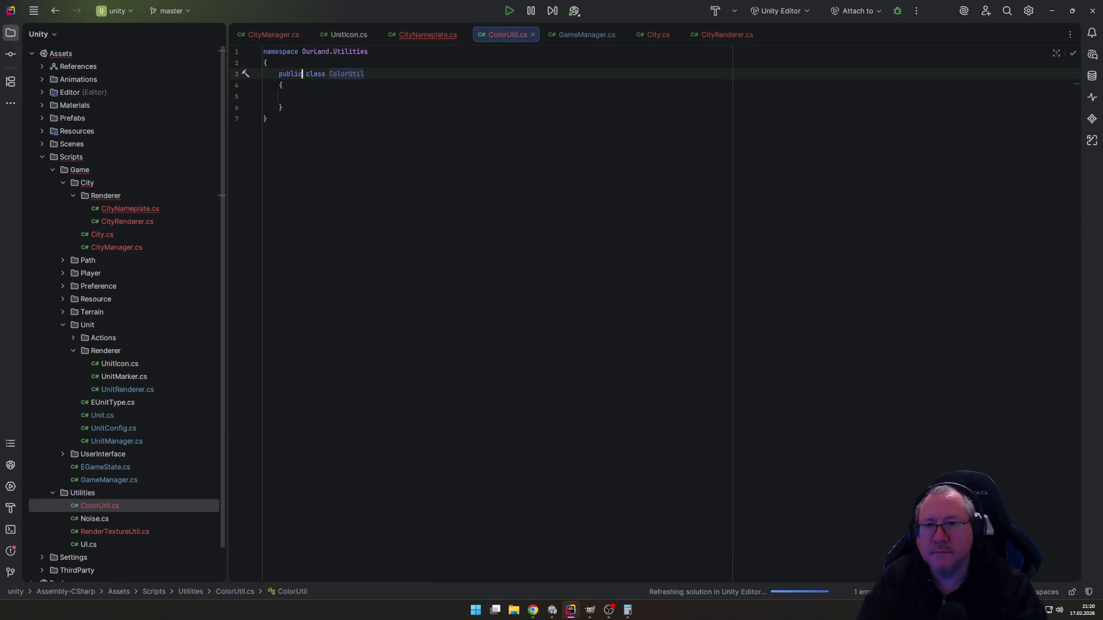
pyautogui.write('static')
pyautogui.press('End')
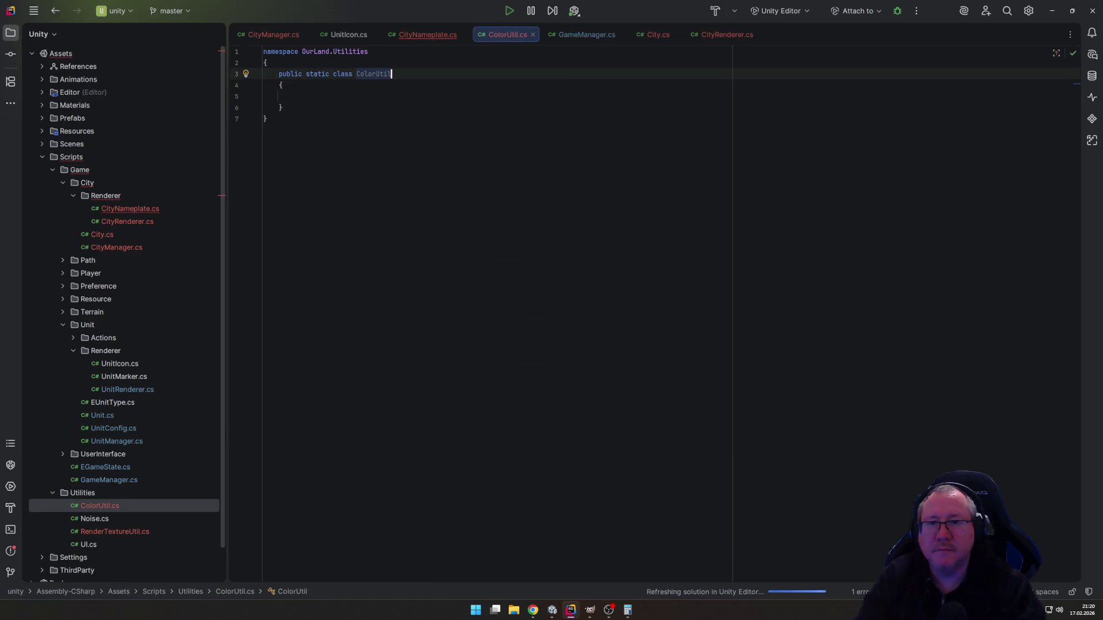
pyautogui.click(294, 96)
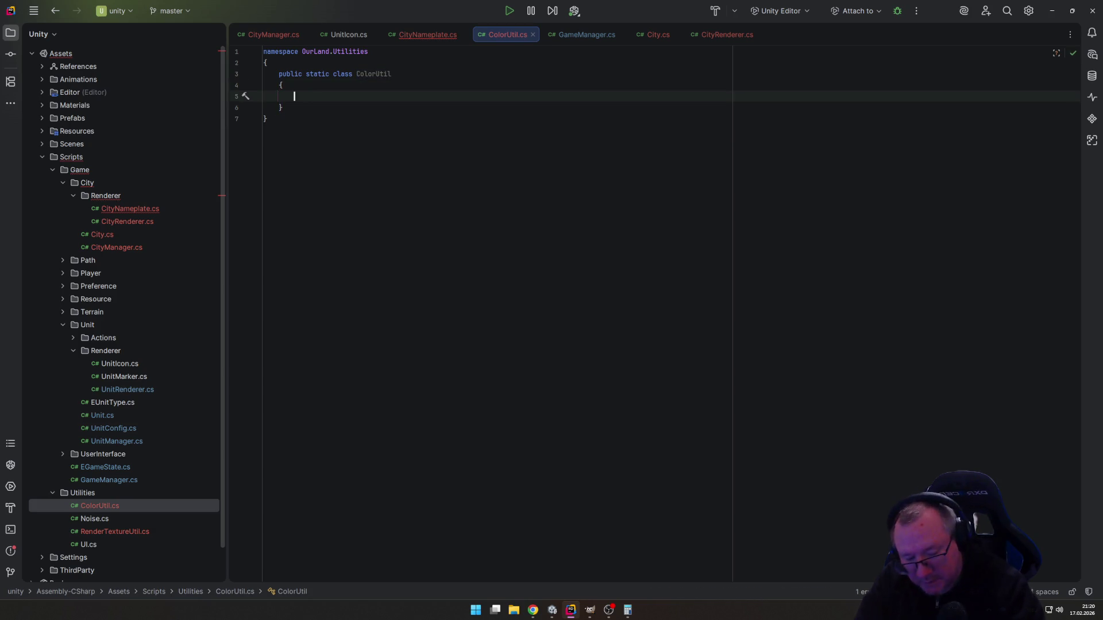
# Type the signature public static Brighter(this Color color) with an opening body brace.
pyautogui.write('public stat')
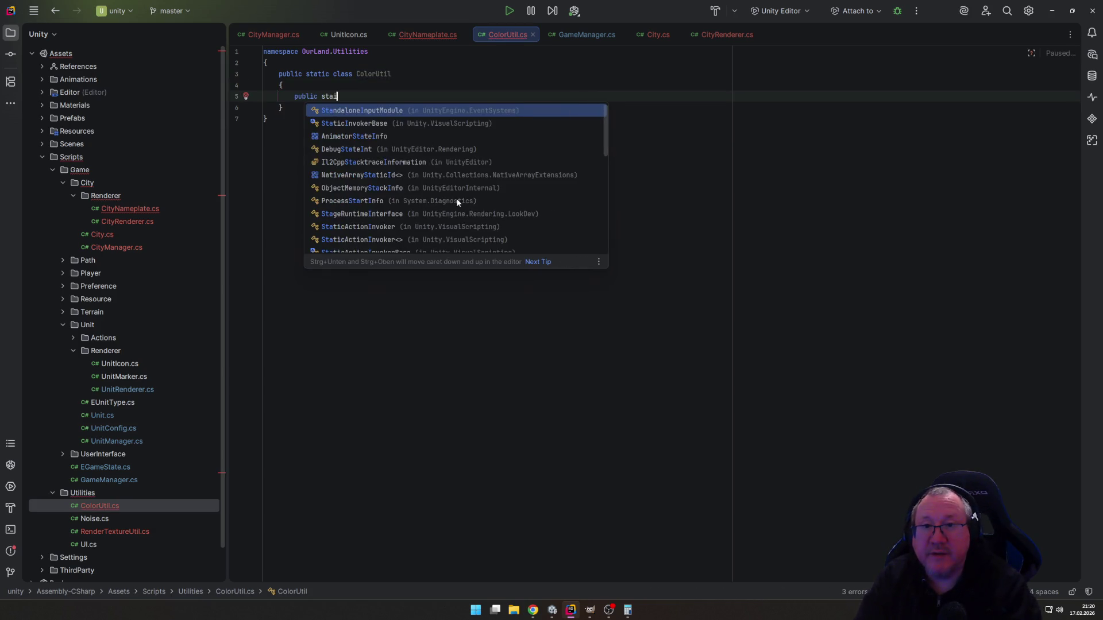
pyautogui.write('oc')
pyautogui.press('BackSpace')
pyautogui.write('ic')
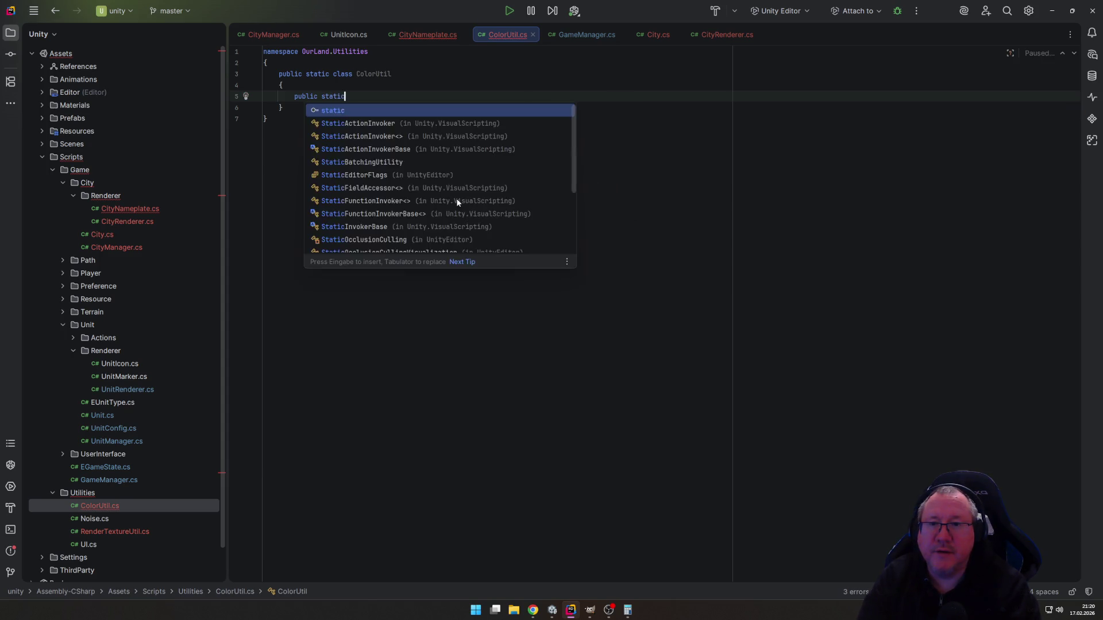
pyautogui.write(' Bri')
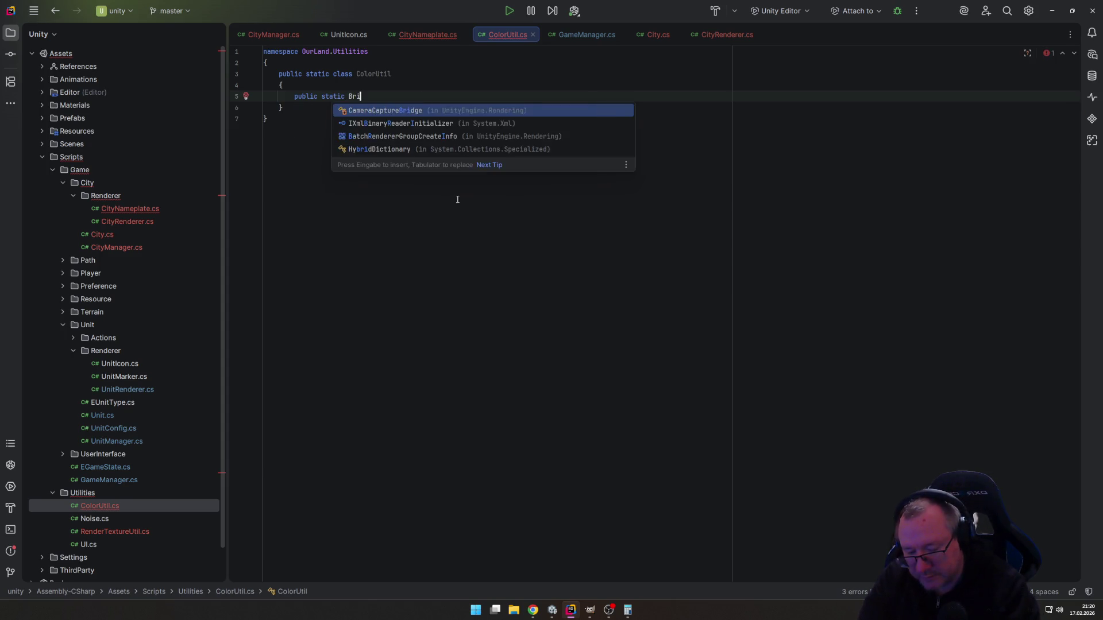
pyautogui.write('ghter(this ')
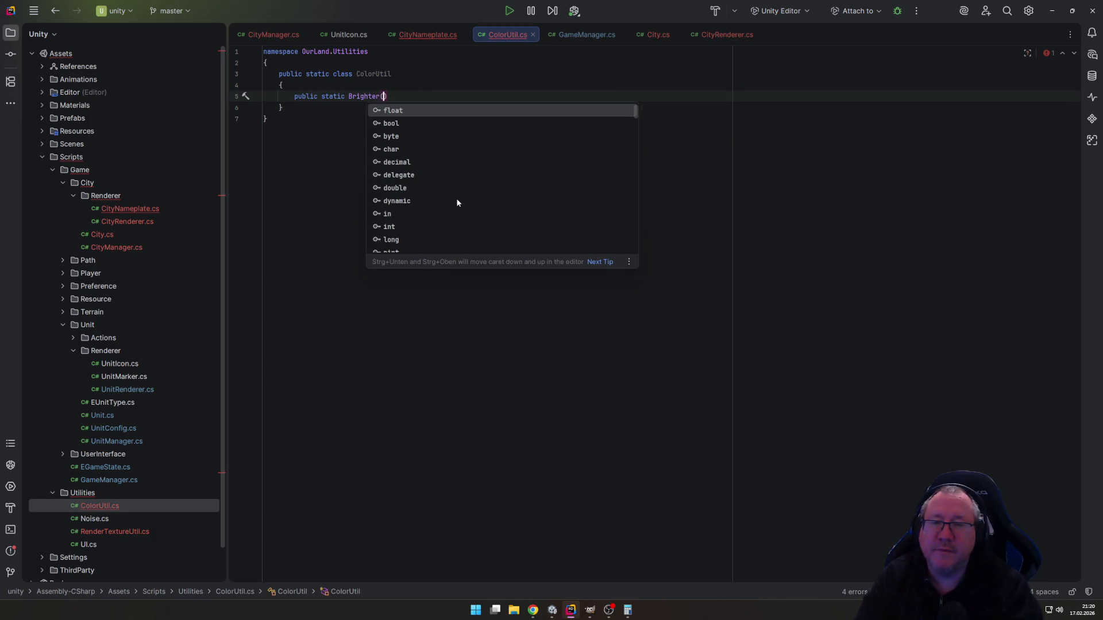
pyautogui.write('Co')
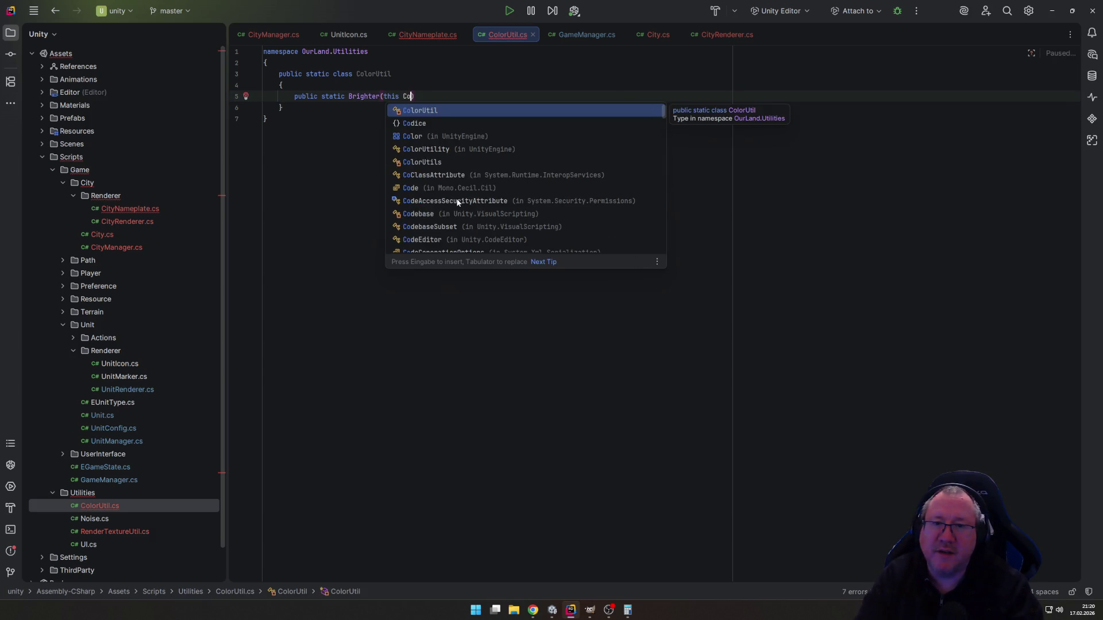
pyautogui.press('Down')
pyautogui.press('Down')
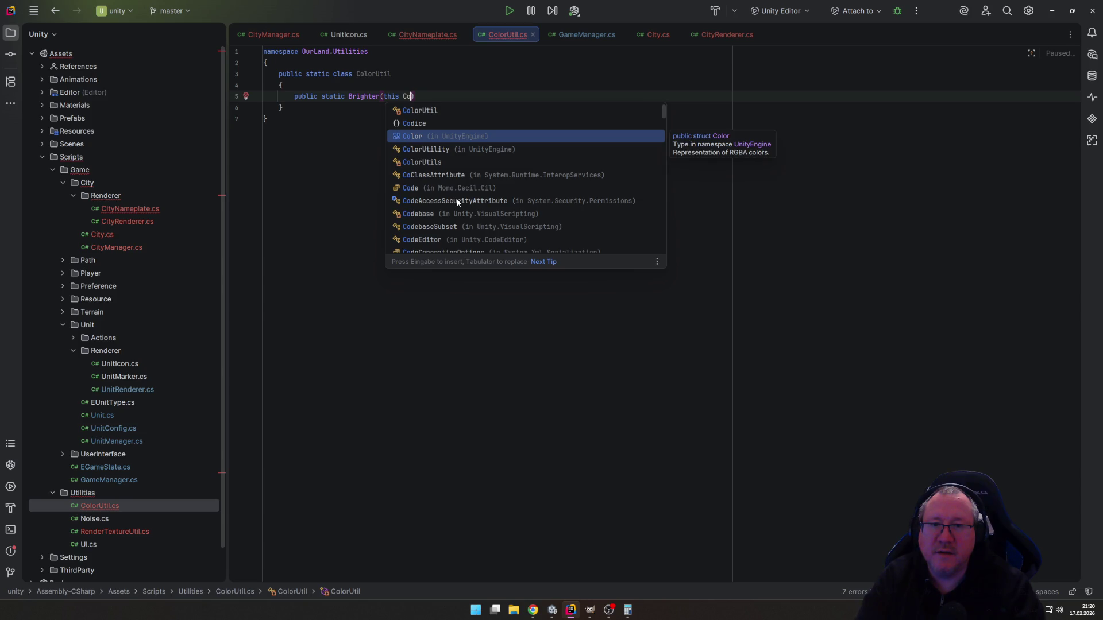
pyautogui.press('Return')
pyautogui.write('r) {')
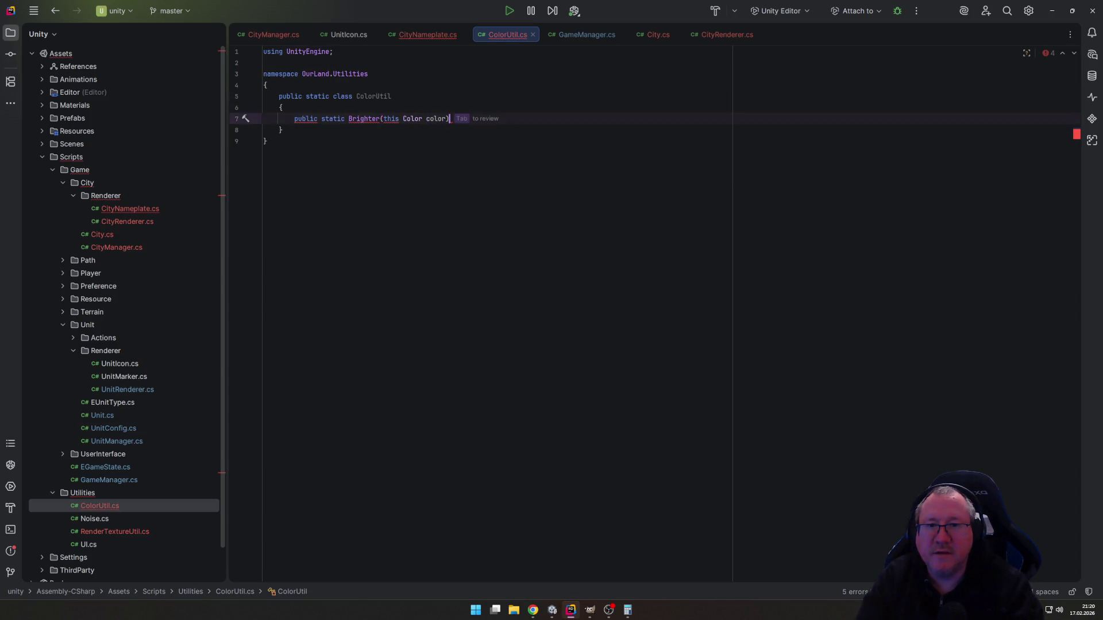
pyautogui.press('Return')
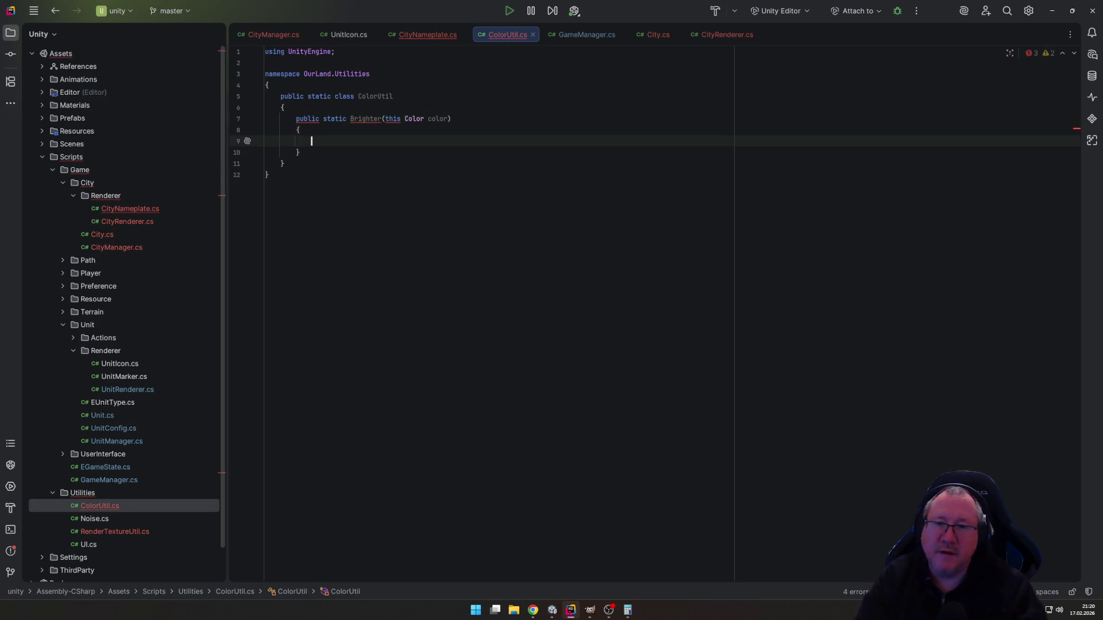
# Give Brighter a Color return type and keep 'this' on its Color parameter.
pyautogui.click(448, 119)
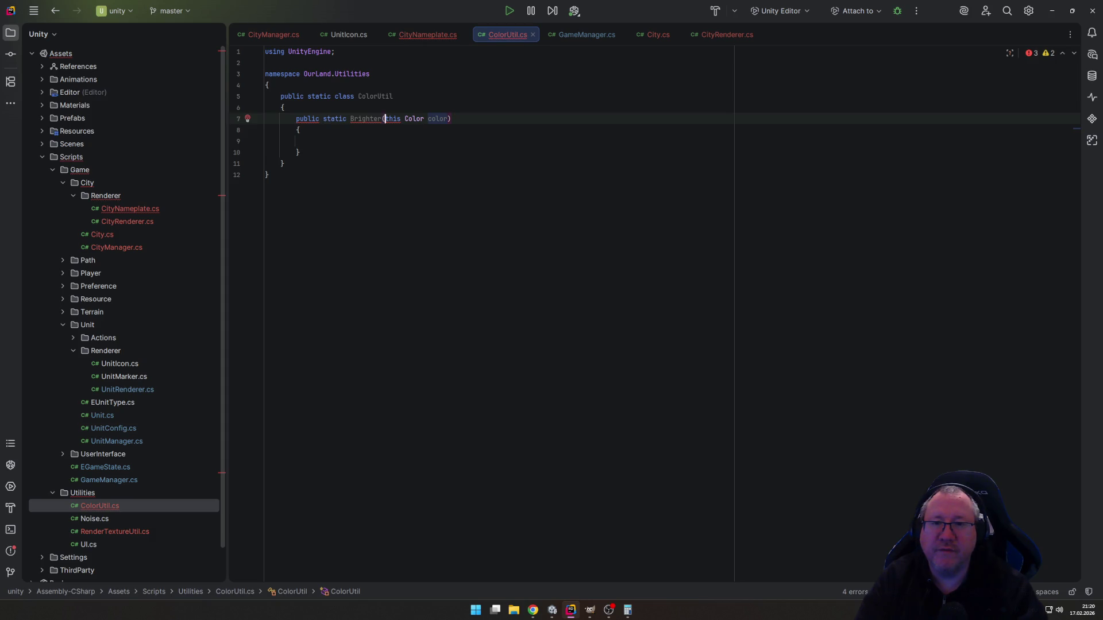
pyautogui.hotkey('ctrl', 'Left')
pyautogui.hotkey('ctrl', 'Left')
pyautogui.hotkey('ctrl', 'BackSpace')
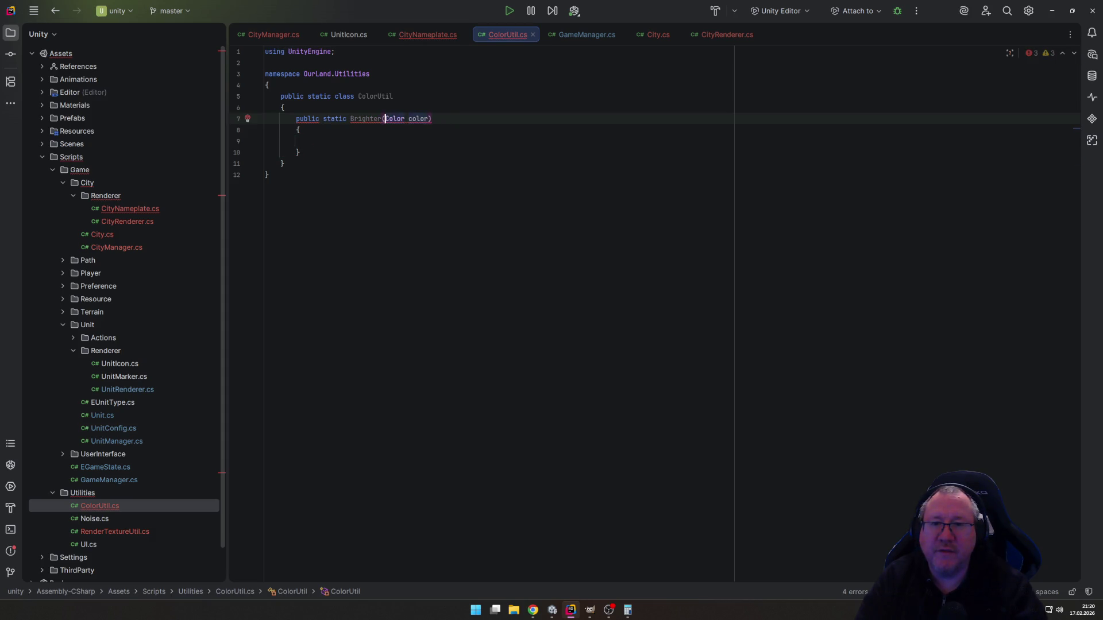
pyautogui.press('End')
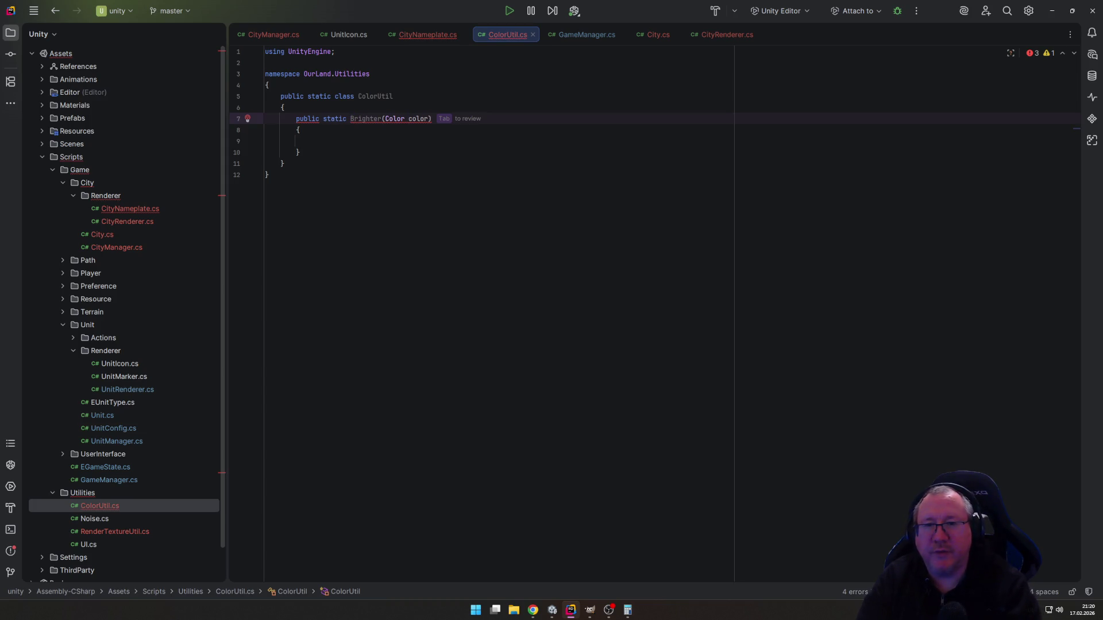
pyautogui.write('Color')
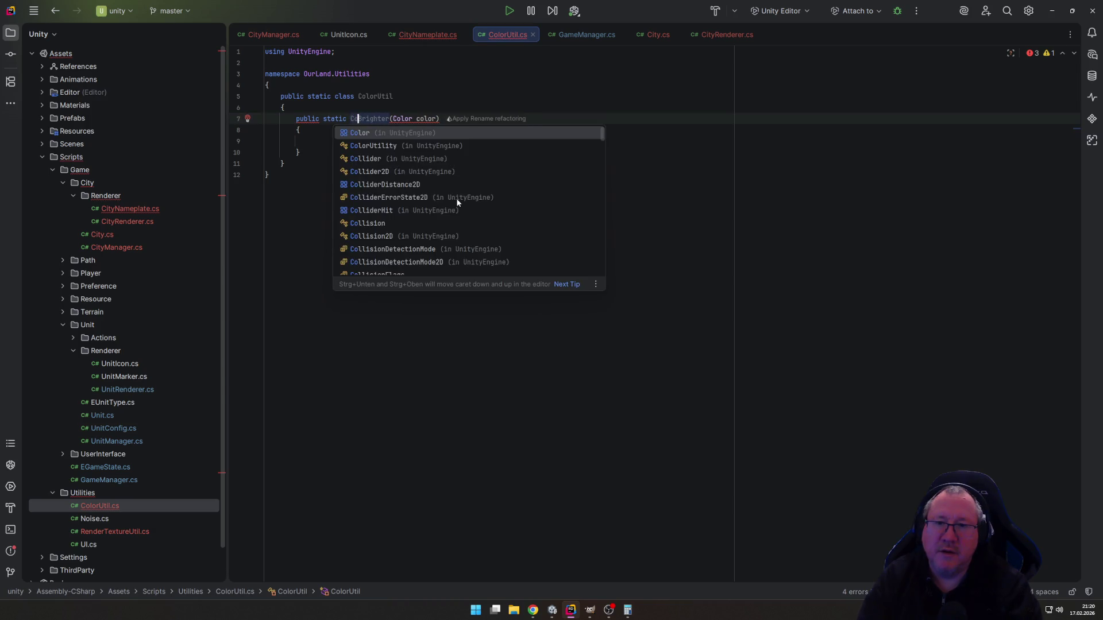
pyautogui.press('BackSpace')
pyautogui.press('BackSpace')
pyautogui.press('BackSpace')
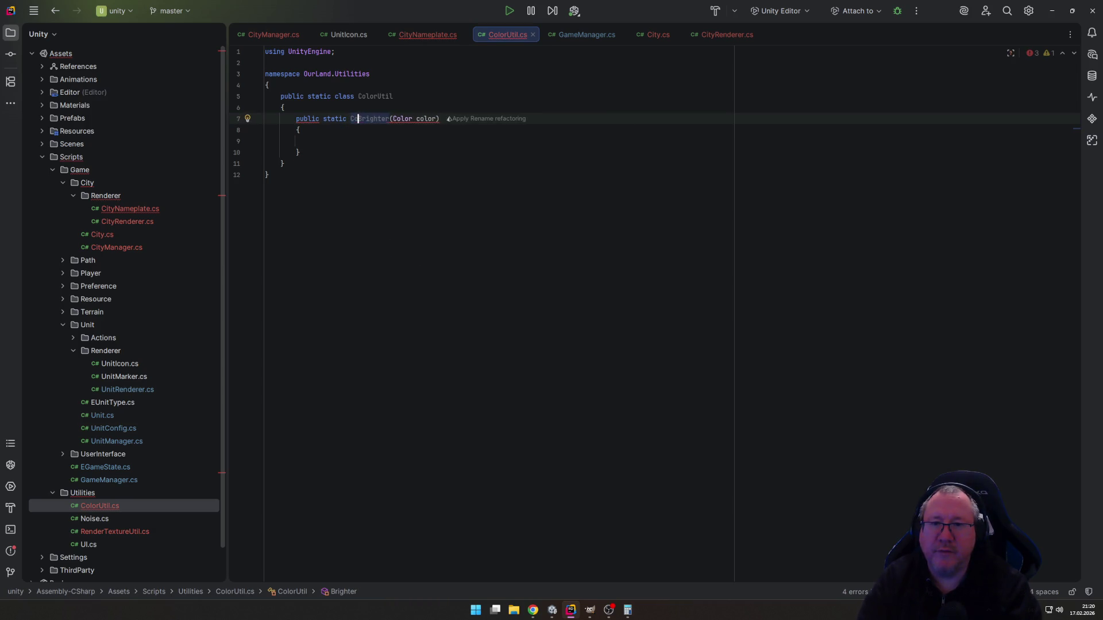
pyautogui.write('Cool')
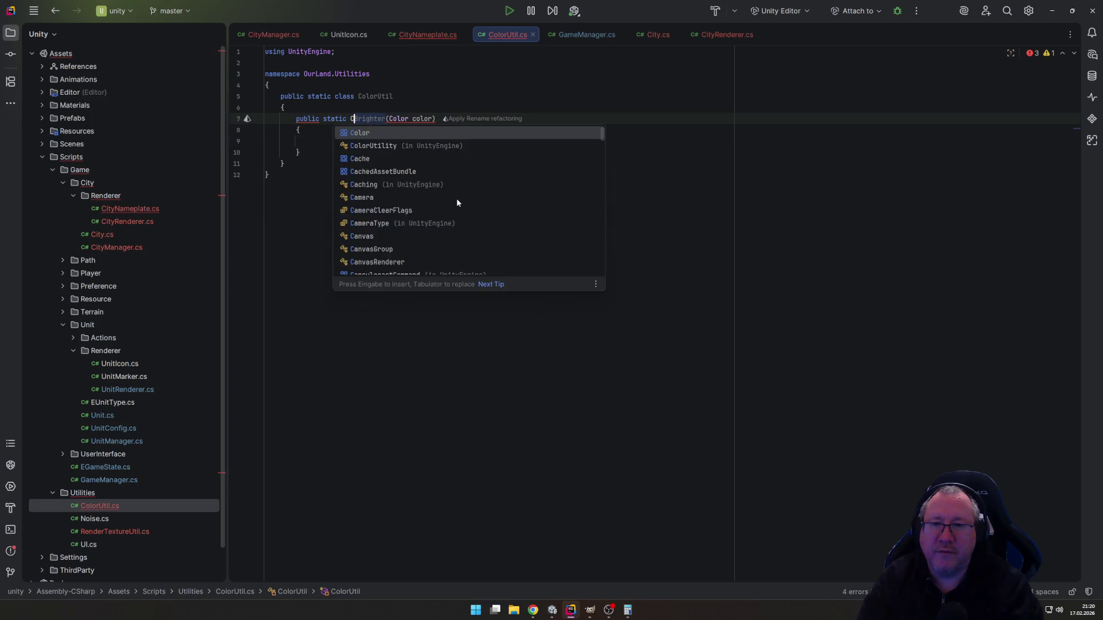
pyautogui.write('or')
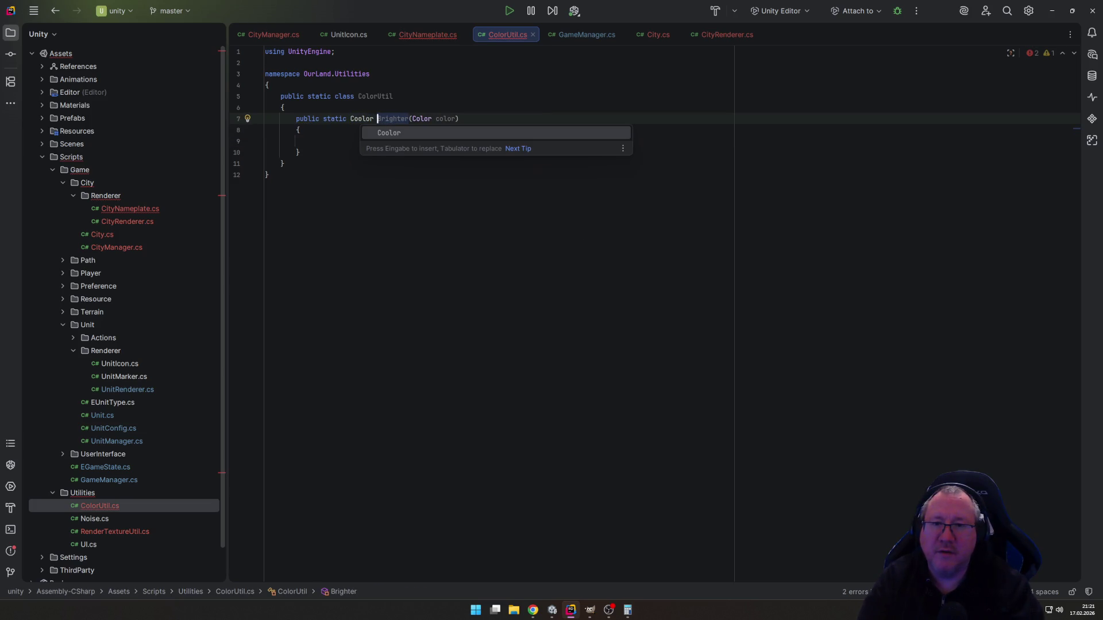
pyautogui.press('End')
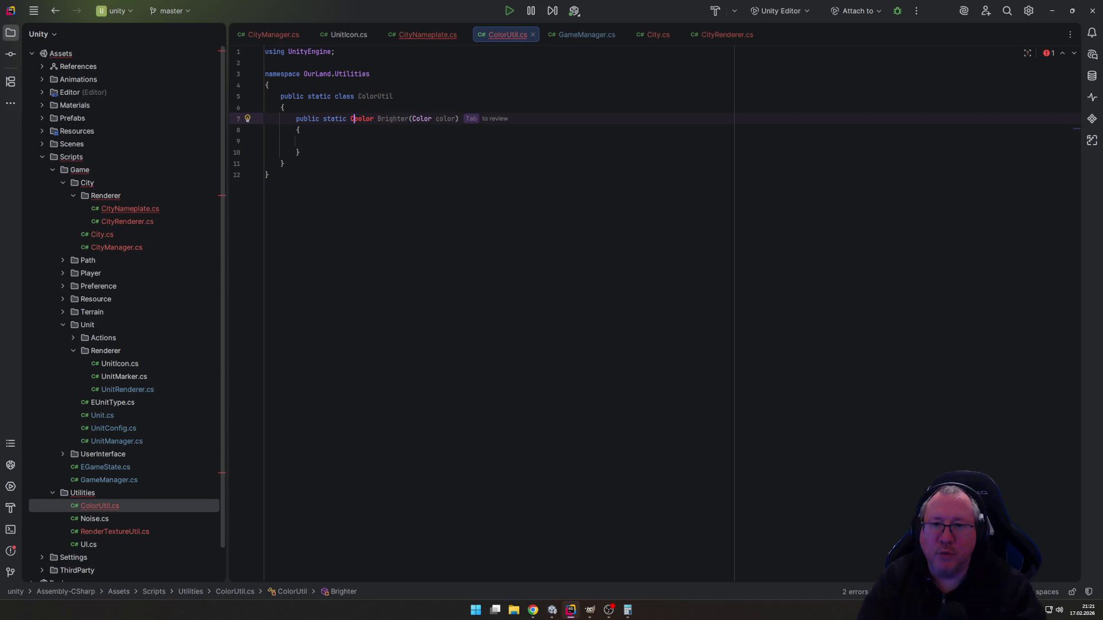
pyautogui.press('Tab')
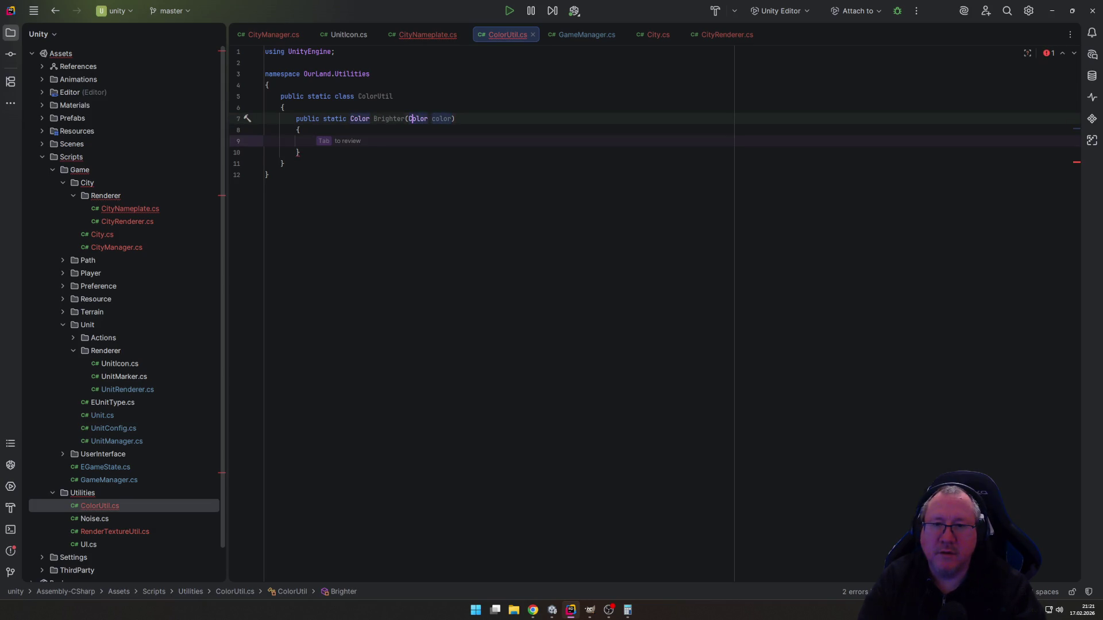
pyautogui.write('this')
pyautogui.press('End')
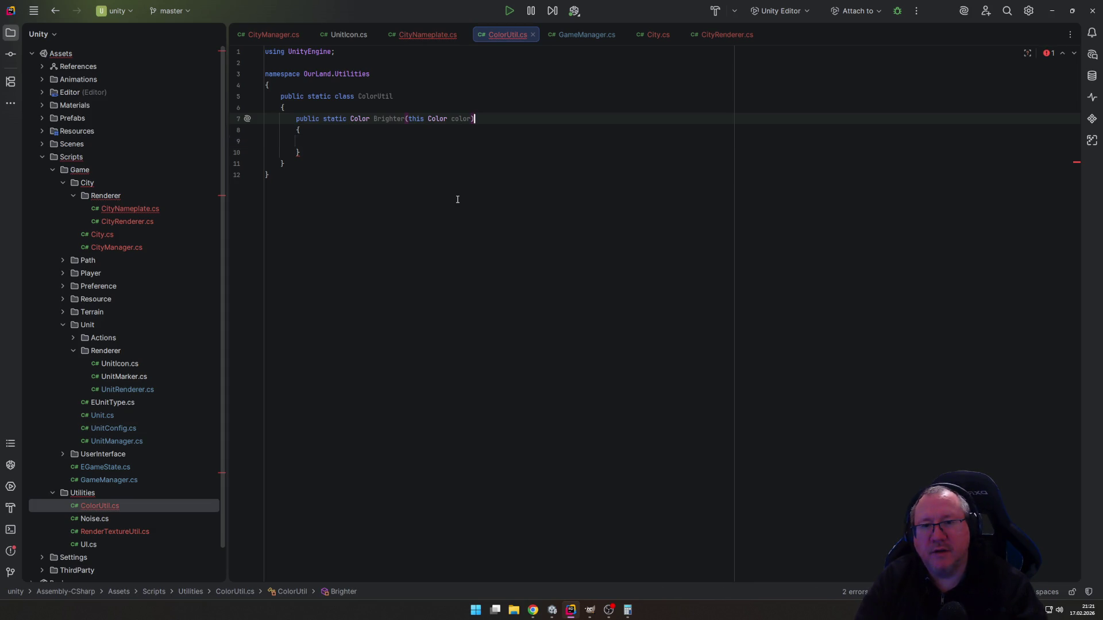
pyautogui.moveTo(438, 119)
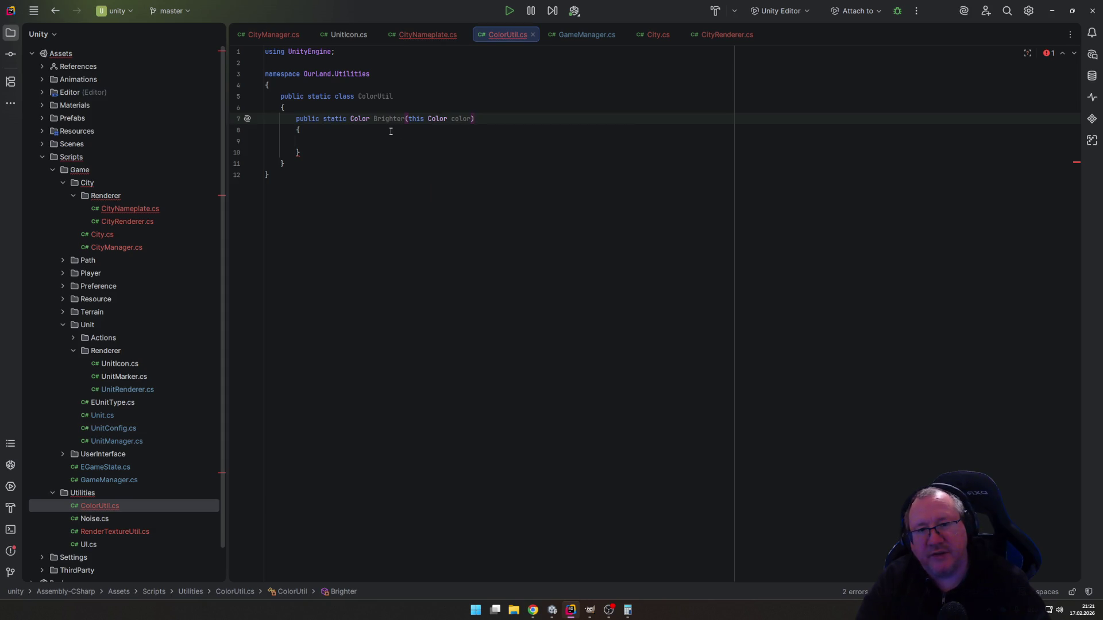
# Browse the members of the color parameter inside Brighter, then undo the attempt.
pyautogui.click(372, 141)
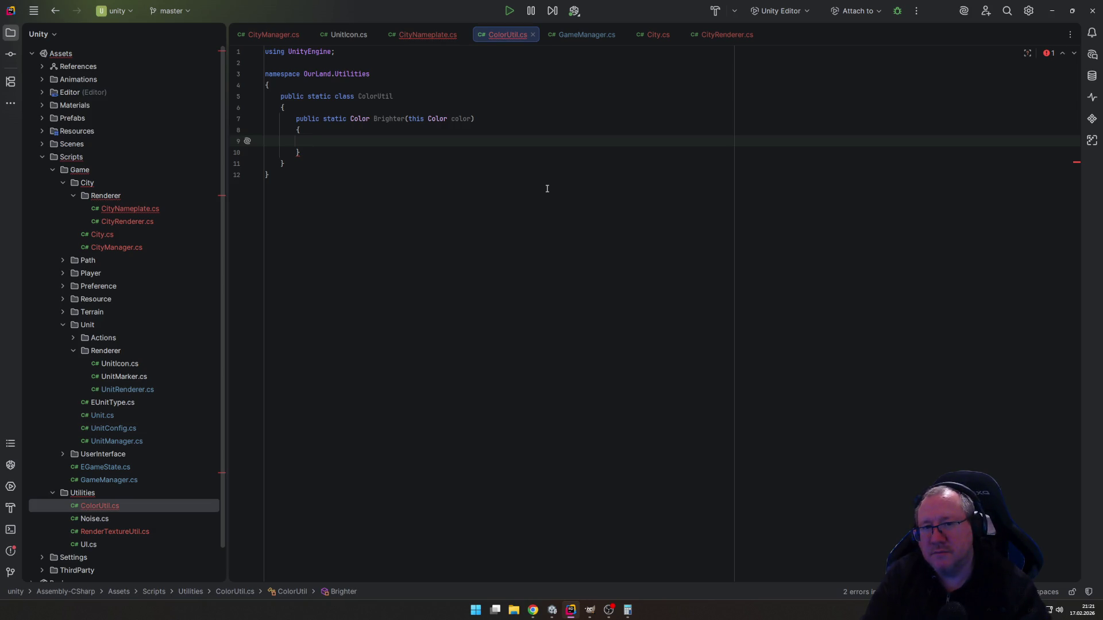
pyautogui.write('v')
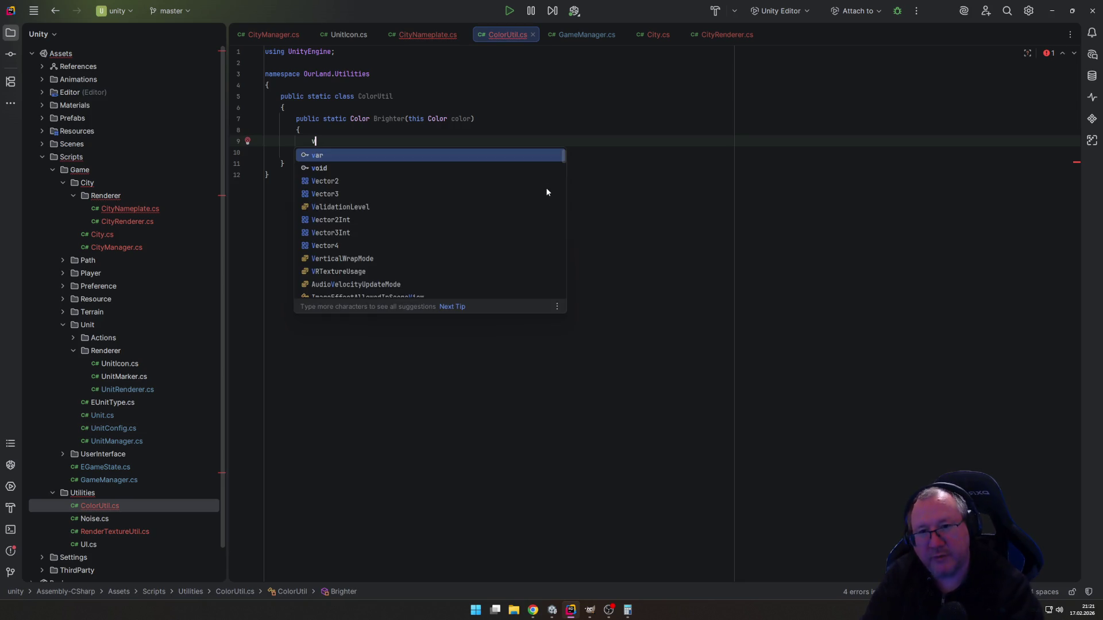
pyautogui.press('BackSpace')
pyautogui.write('color.')
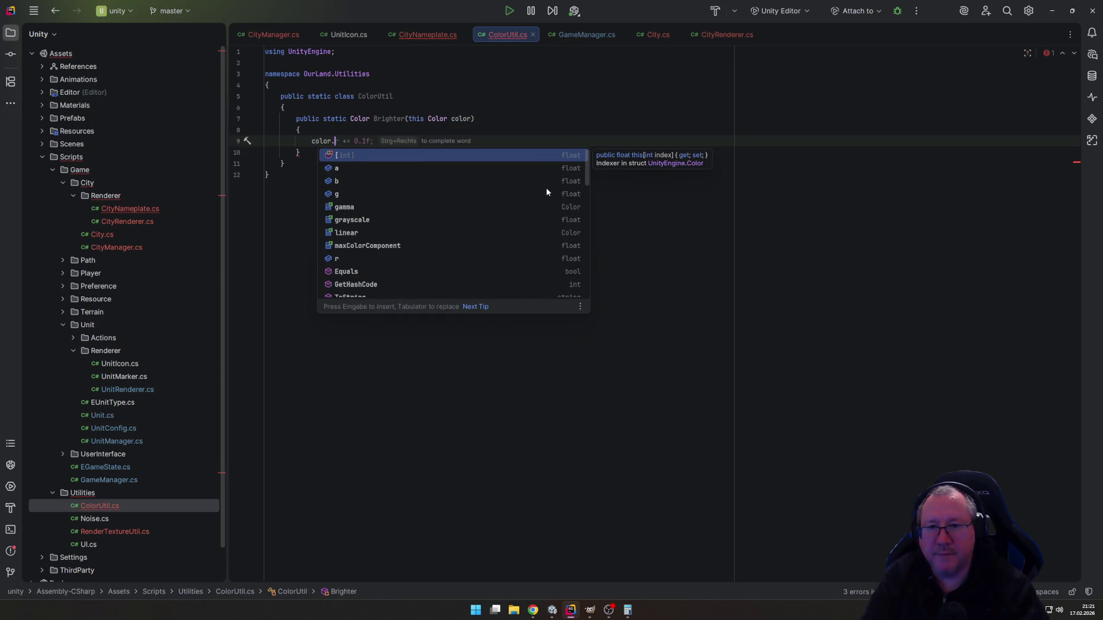
pyautogui.press('Down')
pyautogui.press('Down')
pyautogui.press('Down')
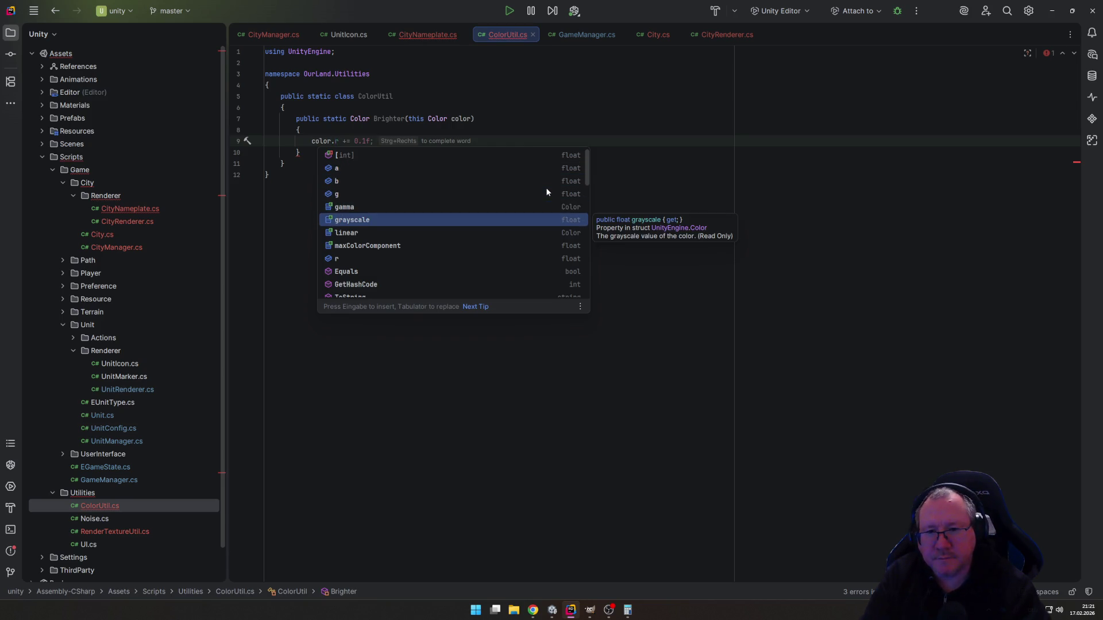
pyautogui.press('Down')
pyautogui.press('Down')
pyautogui.press('Down')
pyautogui.press('Down')
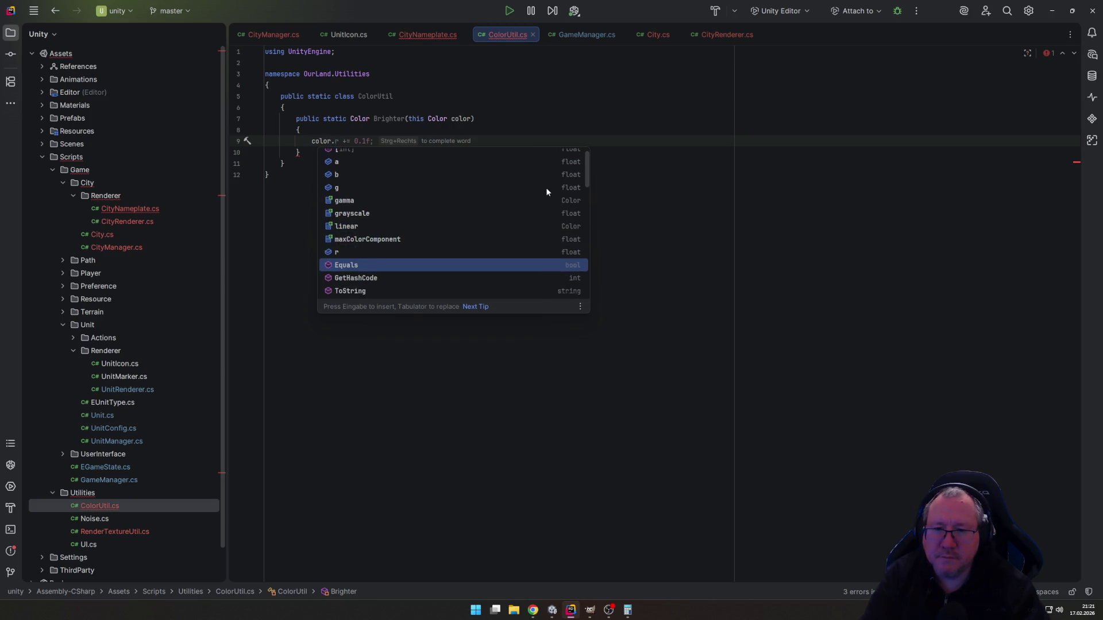
pyautogui.press('Down')
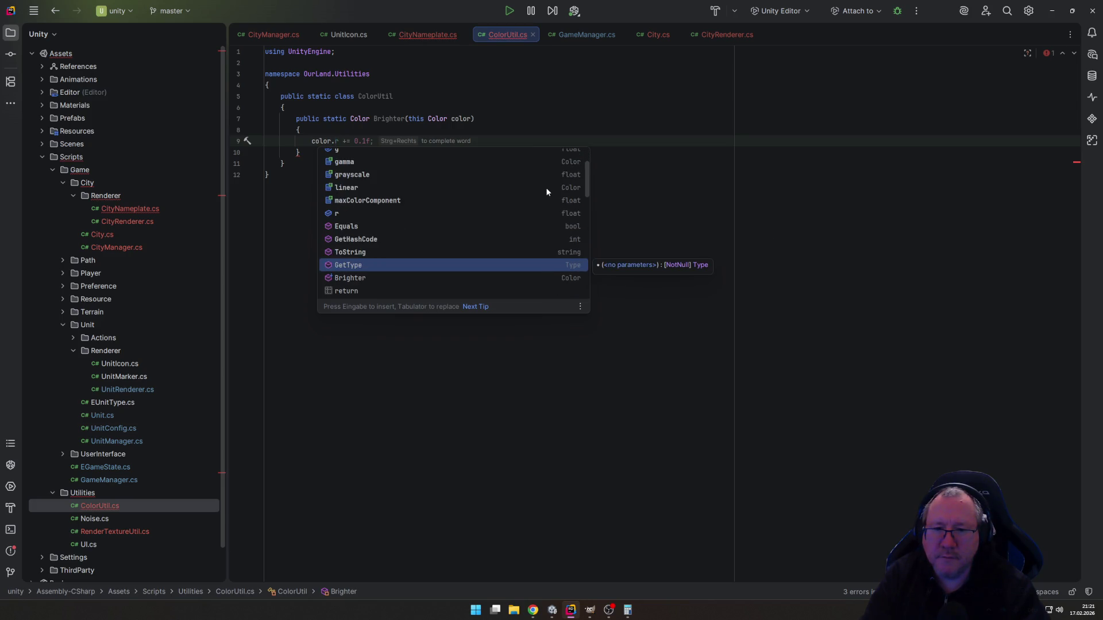
pyautogui.press('Down')
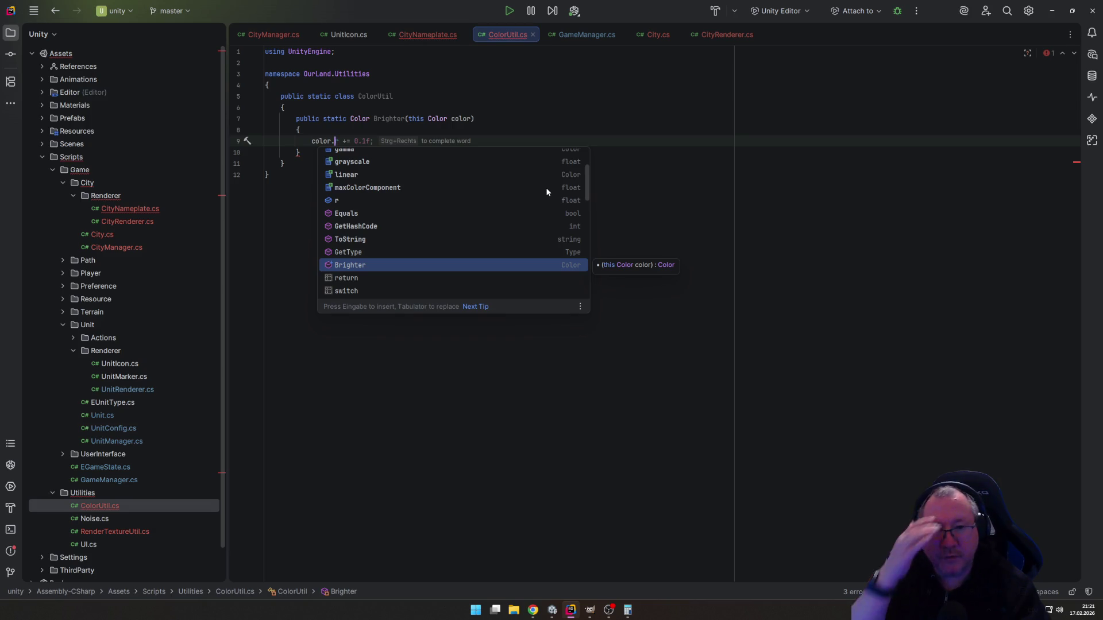
pyautogui.press('Down')
pyautogui.press('Down')
pyautogui.press('Down')
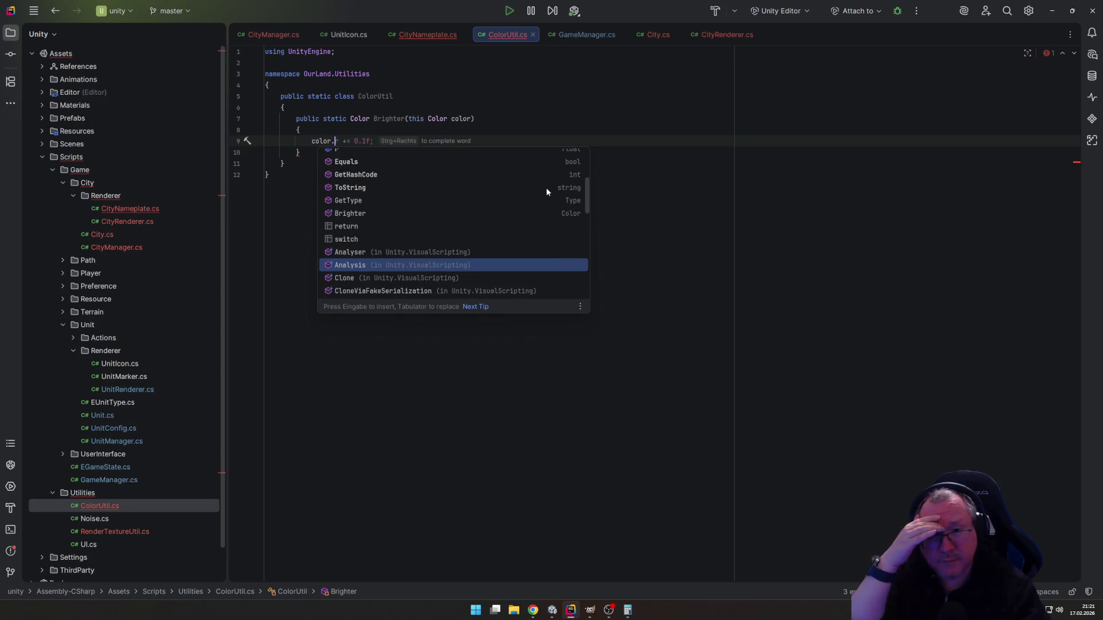
pyautogui.press('Down')
pyautogui.press('Down')
pyautogui.press('Down')
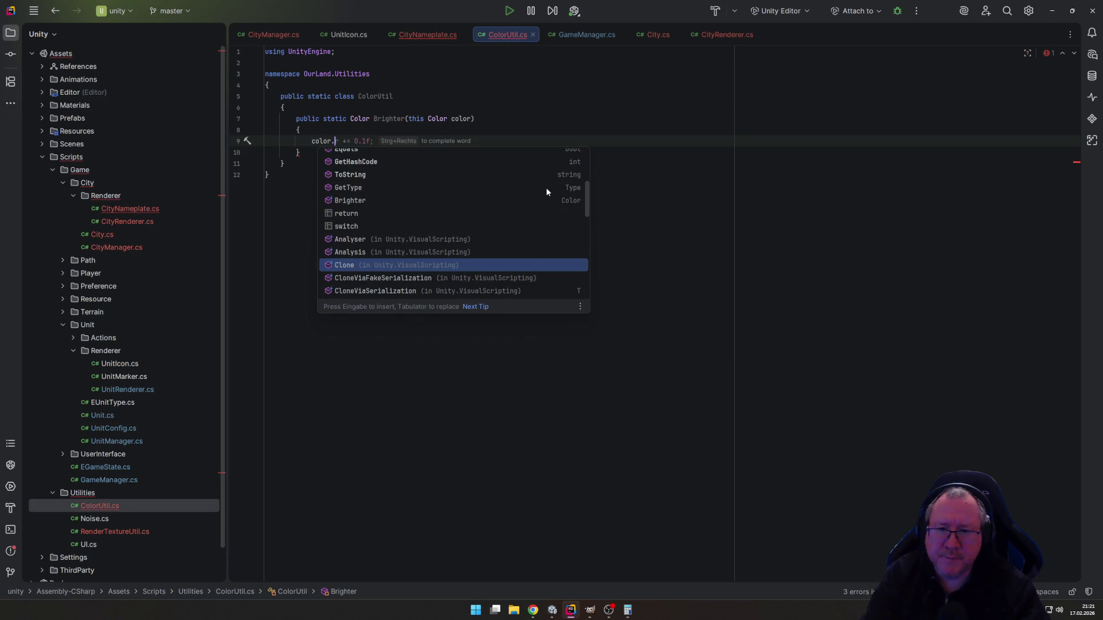
pyautogui.press('Down')
pyautogui.press('Down')
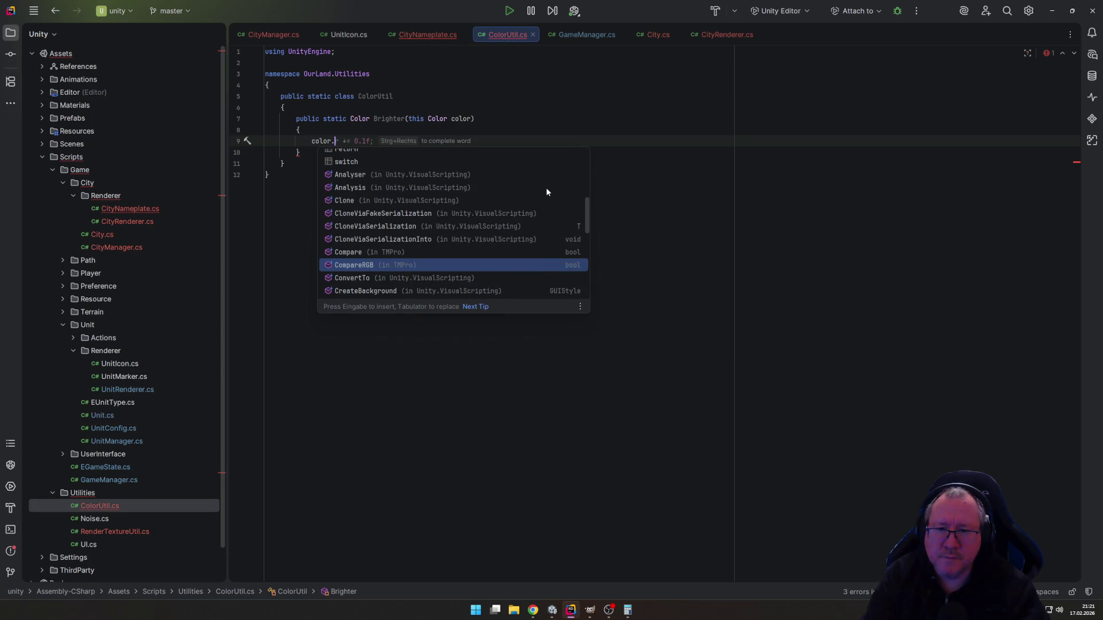
pyautogui.press('Down')
pyautogui.press('Down')
pyautogui.press('Down')
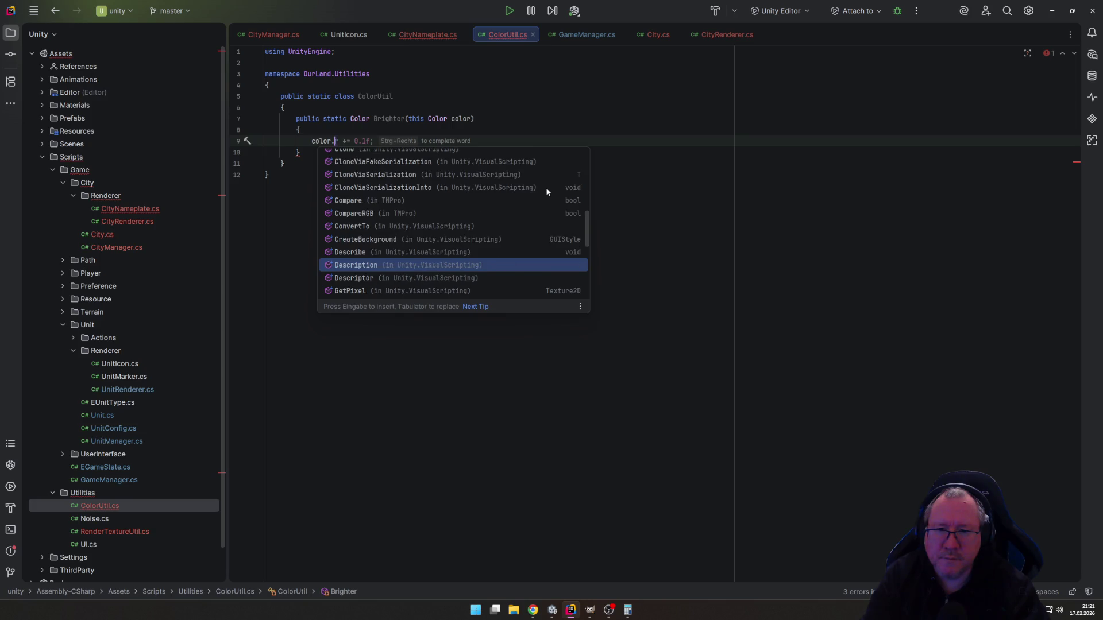
pyautogui.press('Down')
pyautogui.press('Down')
pyautogui.press('Down')
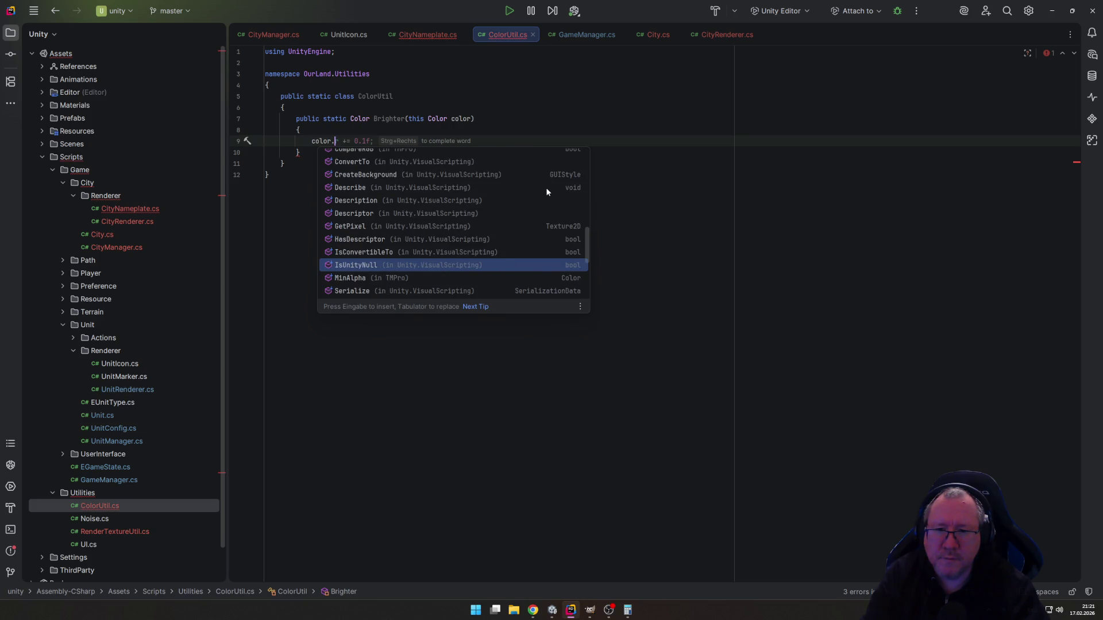
pyautogui.press('Down')
pyautogui.press('Down')
pyautogui.press('Down')
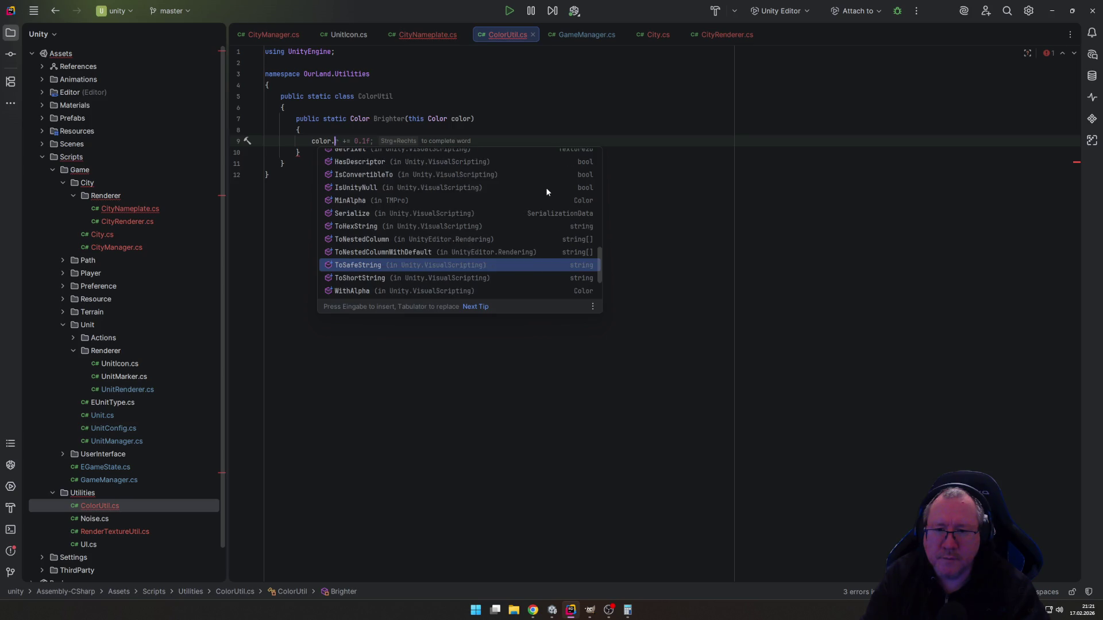
pyautogui.press('Down')
pyautogui.press('Down')
pyautogui.press('Down')
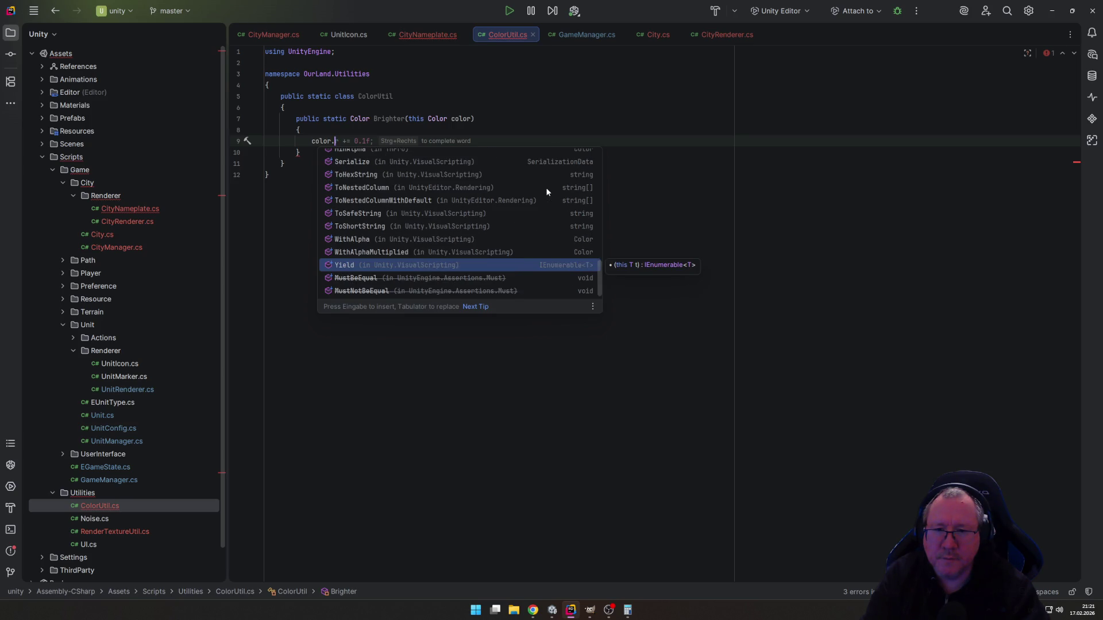
pyautogui.press('Escape')
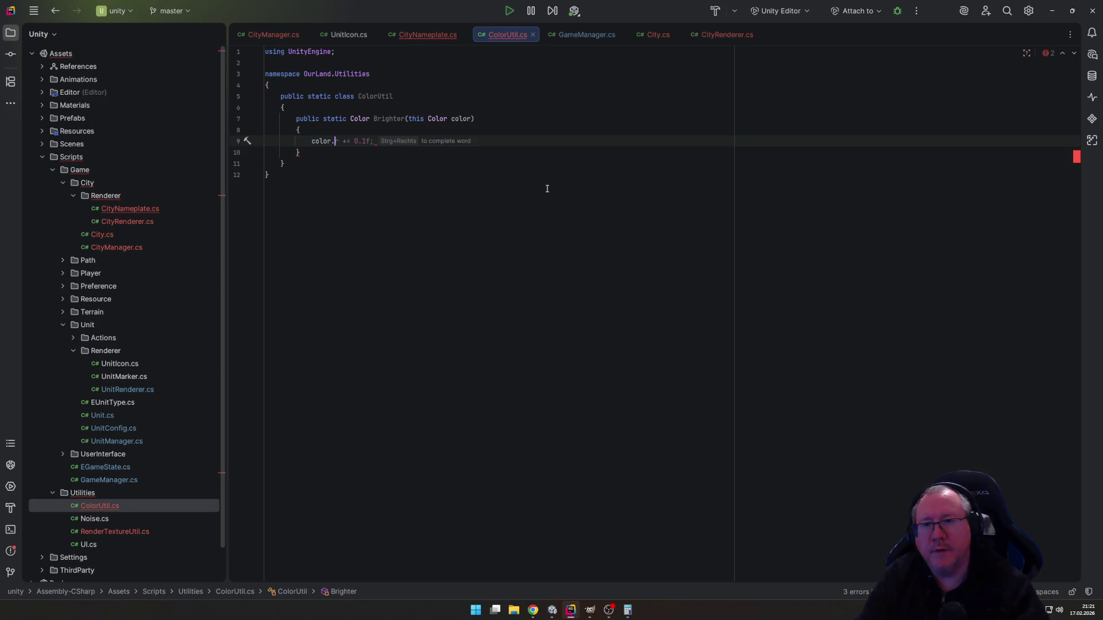
pyautogui.hotkey('ctrl', 'z')
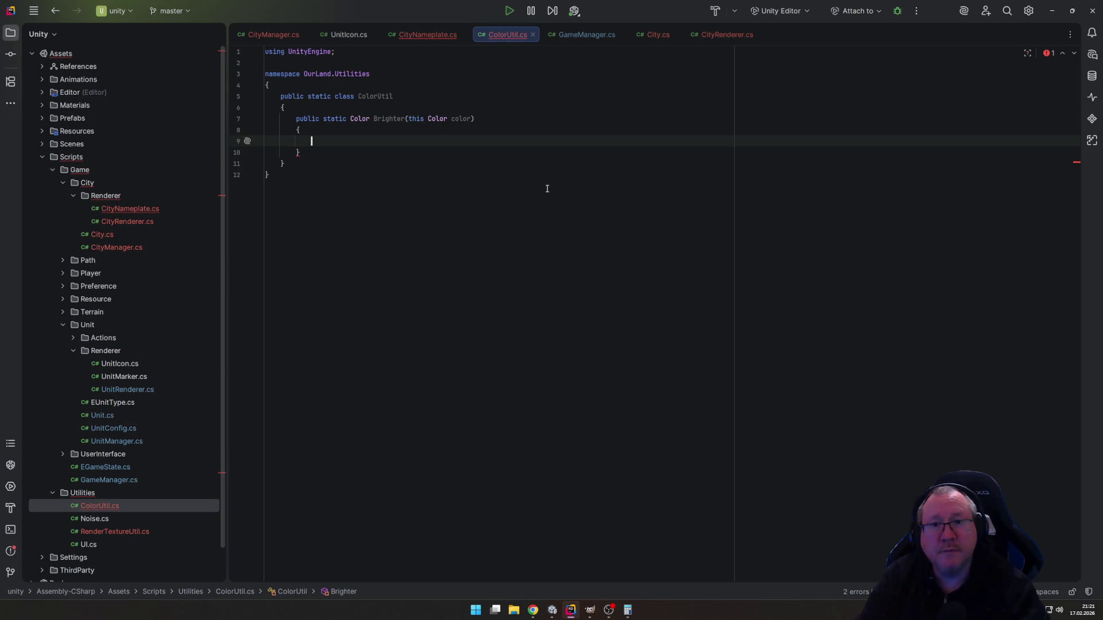
# Add a float factor parameter defaulting to 1.3f to Brighter.
pyautogui.press('Up')
pyautogui.press('Up')
pyautogui.press('End')
pyautogui.press('Left')
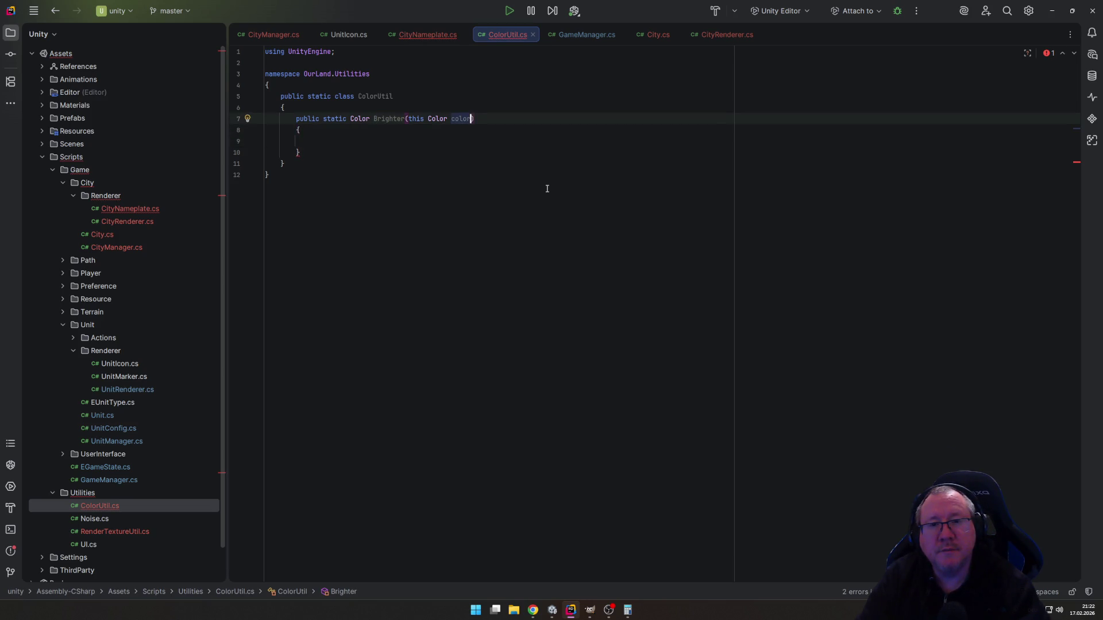
pyautogui.write(', ')
pyautogui.write('floa')
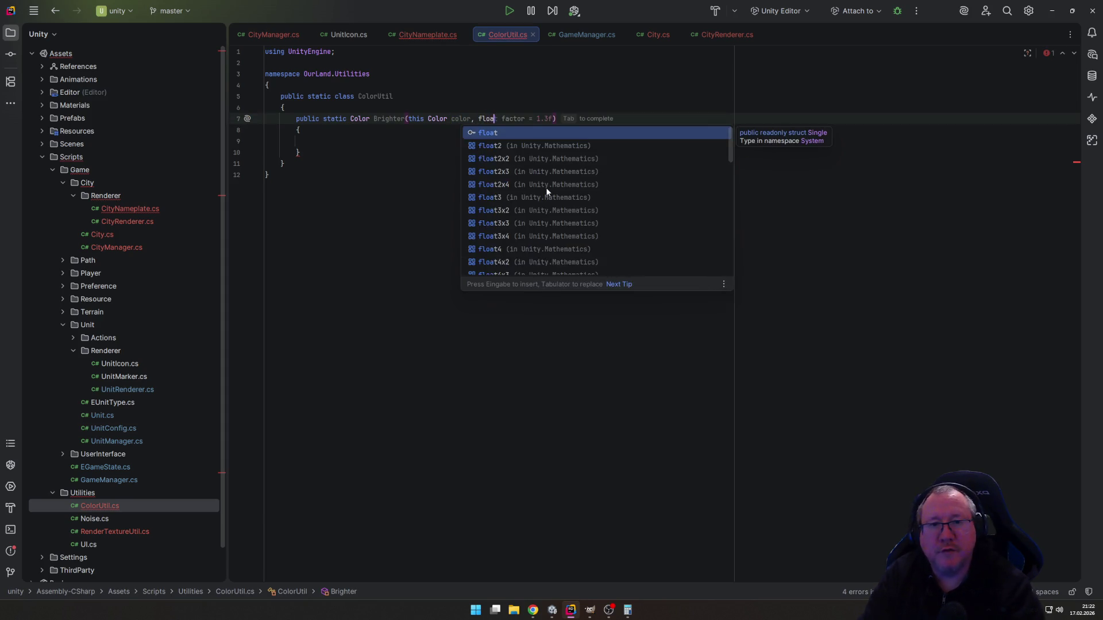
pyautogui.press('Tab')
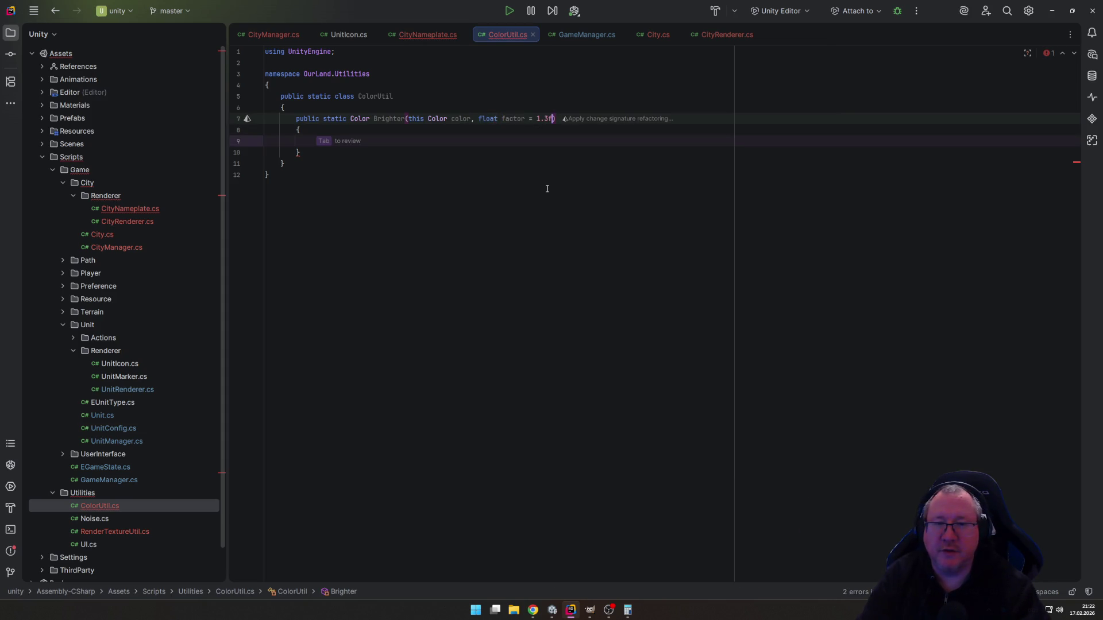
# Write the method body as return color * factor.
pyautogui.press('Down')
pyautogui.press('Down')
pyautogui.press('Down')
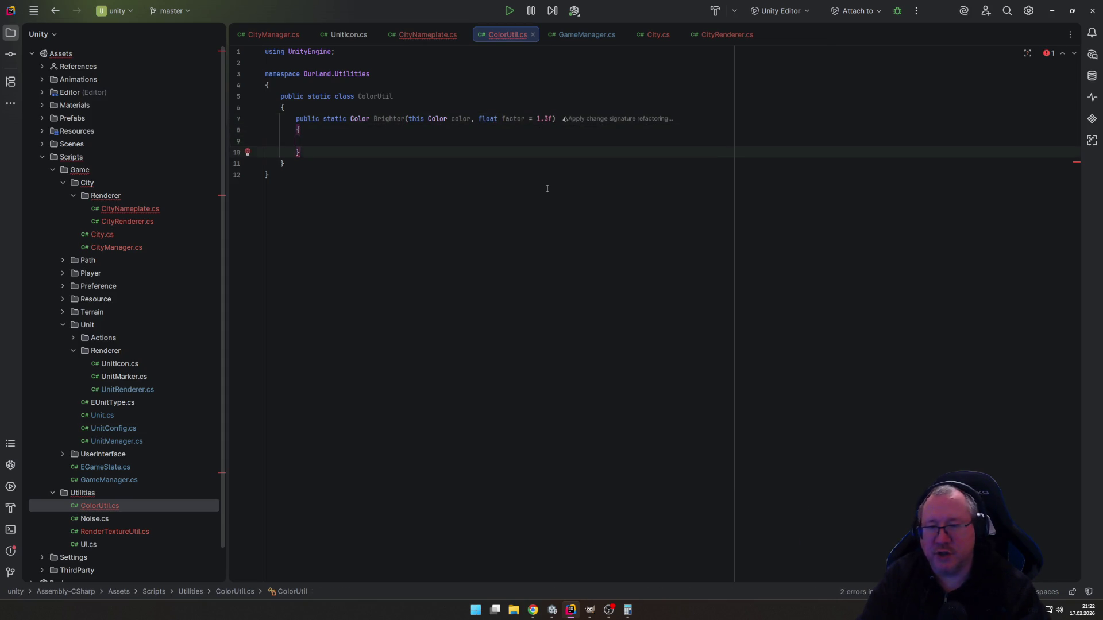
pyautogui.press('Up')
pyautogui.press('Tab')
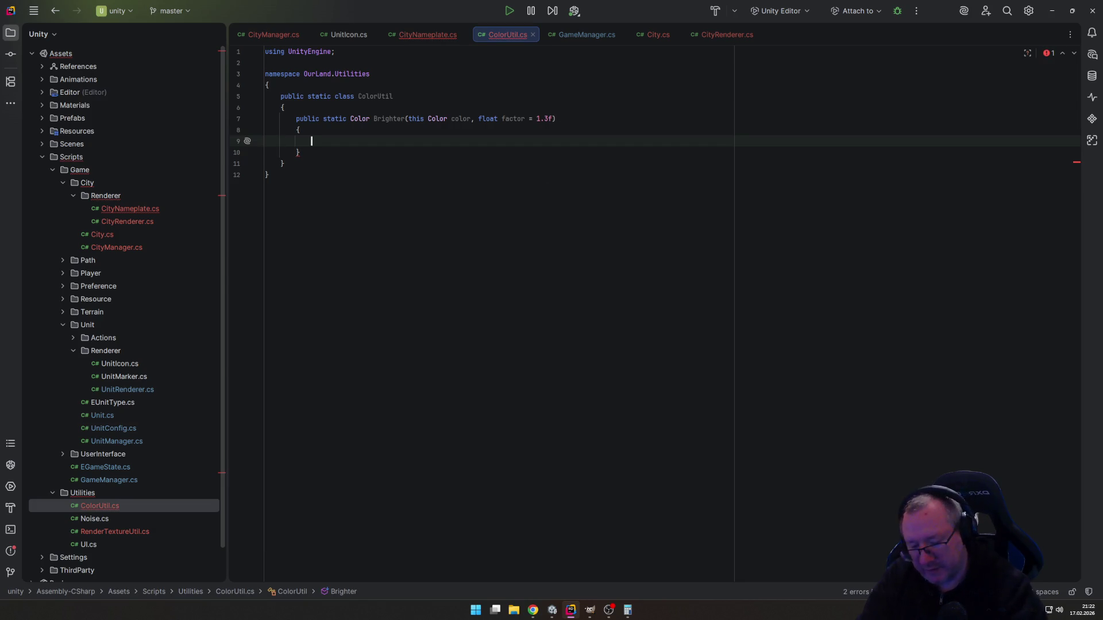
pyautogui.write('return')
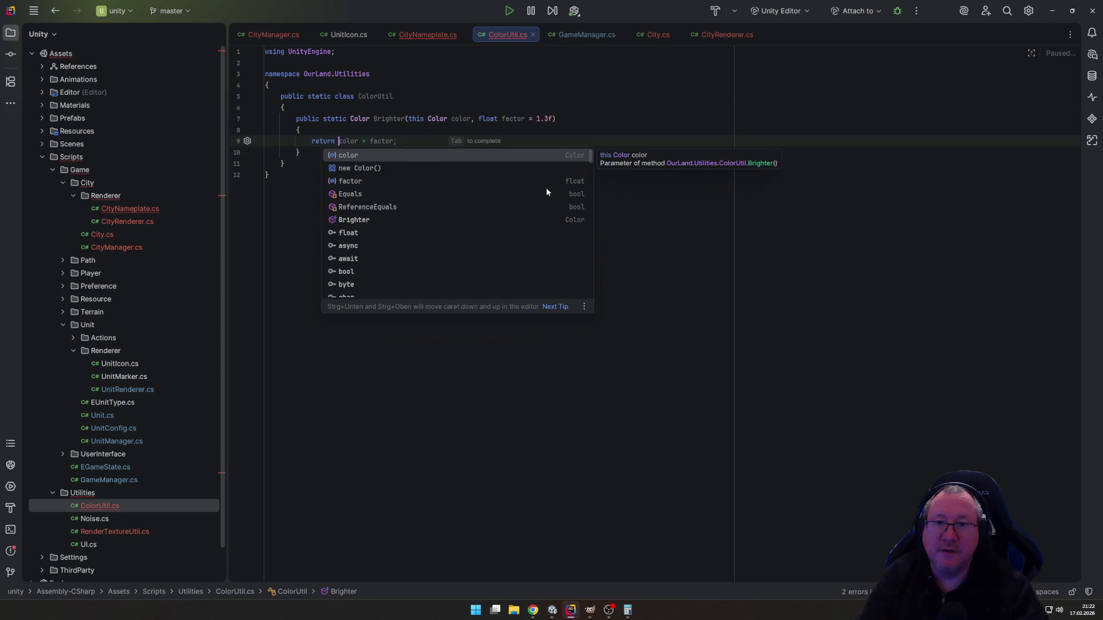
pyautogui.press('Tab')
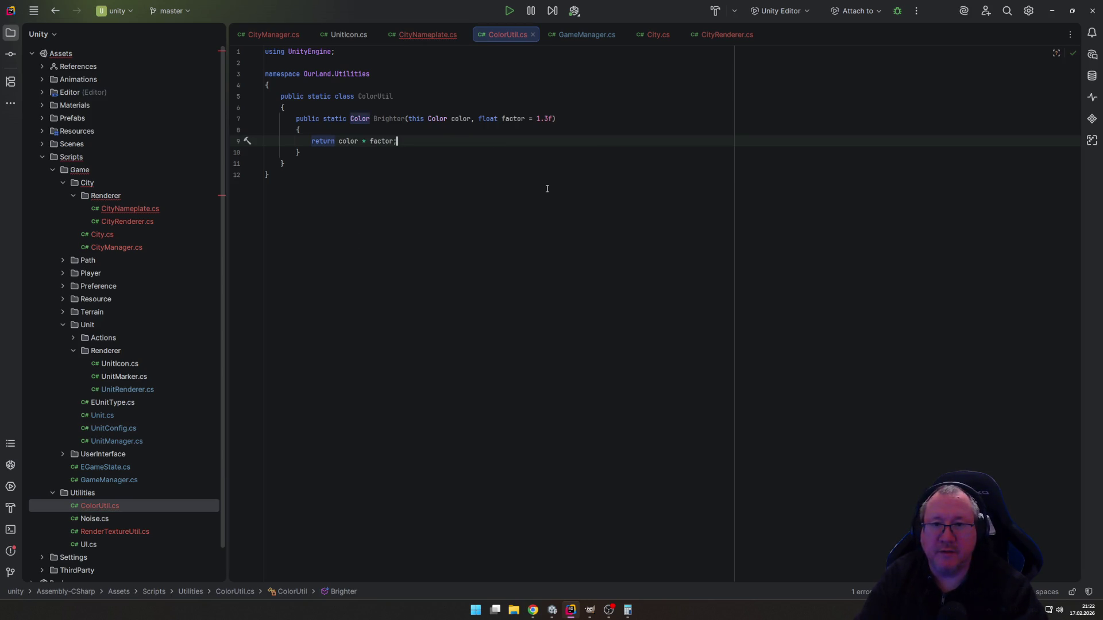
# Try a Color prefix on the return expression, then restore return color * factor.
pyautogui.press('Home')
pyautogui.press('Home')
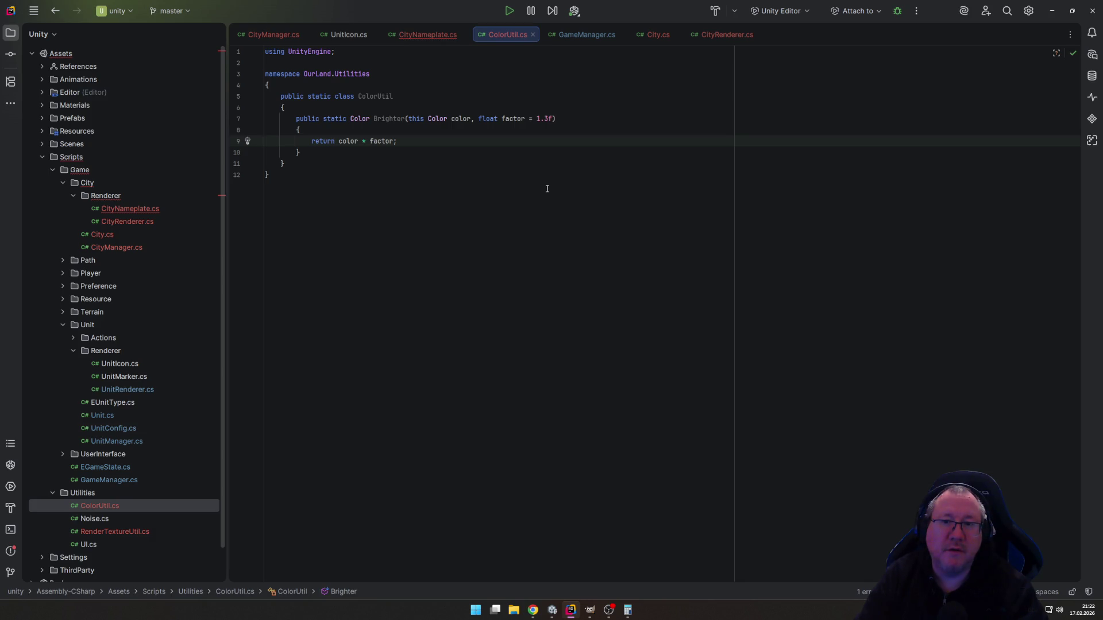
pyautogui.press('Left')
pyautogui.press('Left')
pyautogui.press('Left')
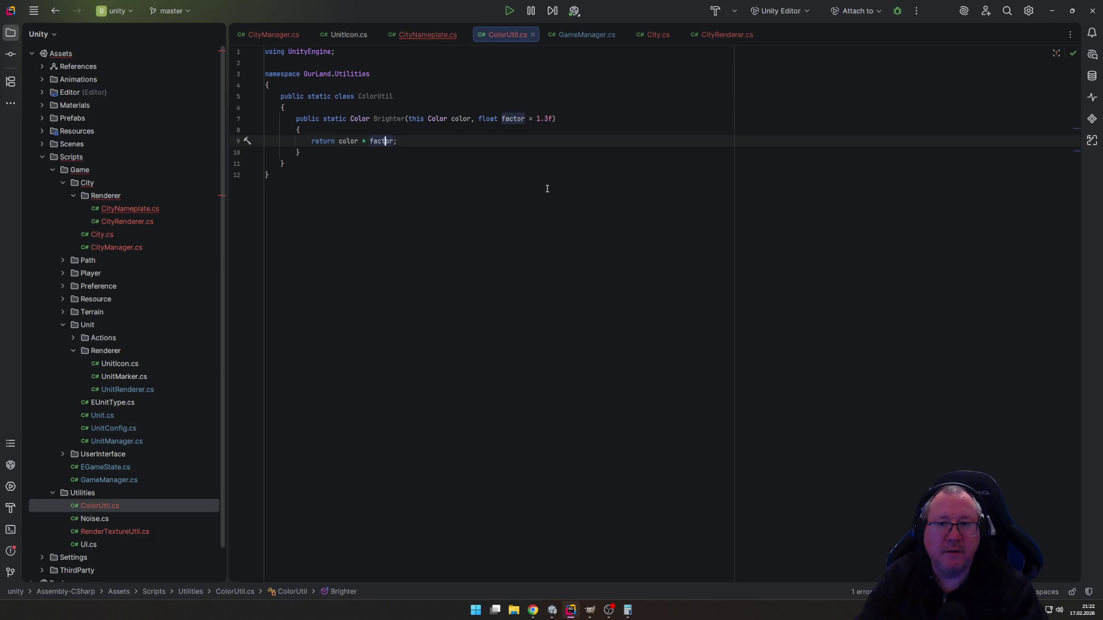
pyautogui.press('Left')
pyautogui.write('Color')
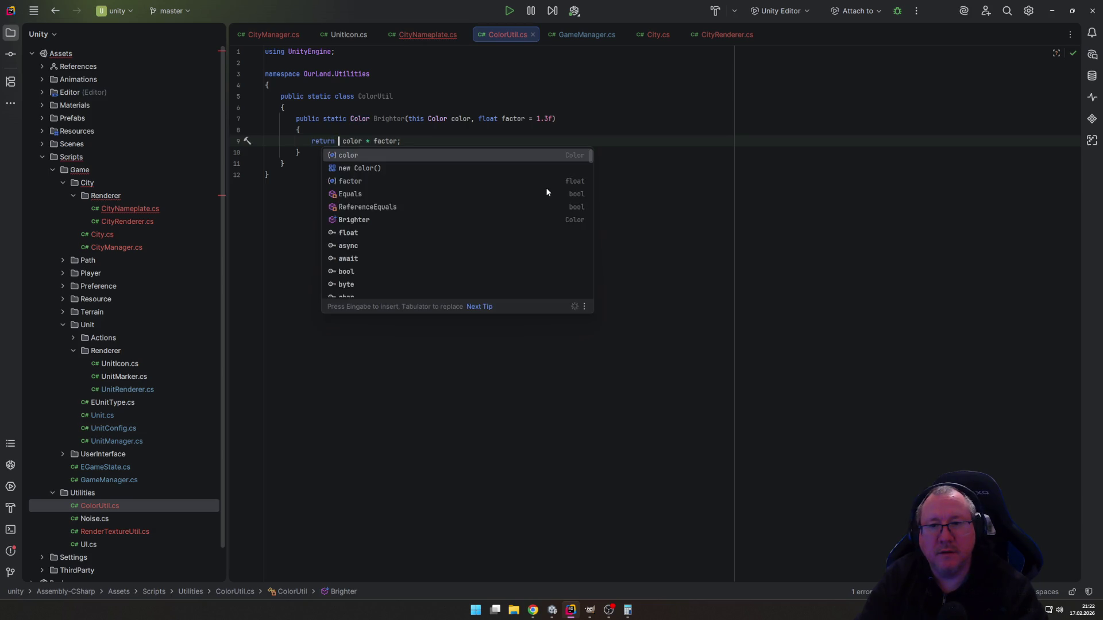
pyautogui.press('BackSpace')
pyautogui.press('BackSpace')
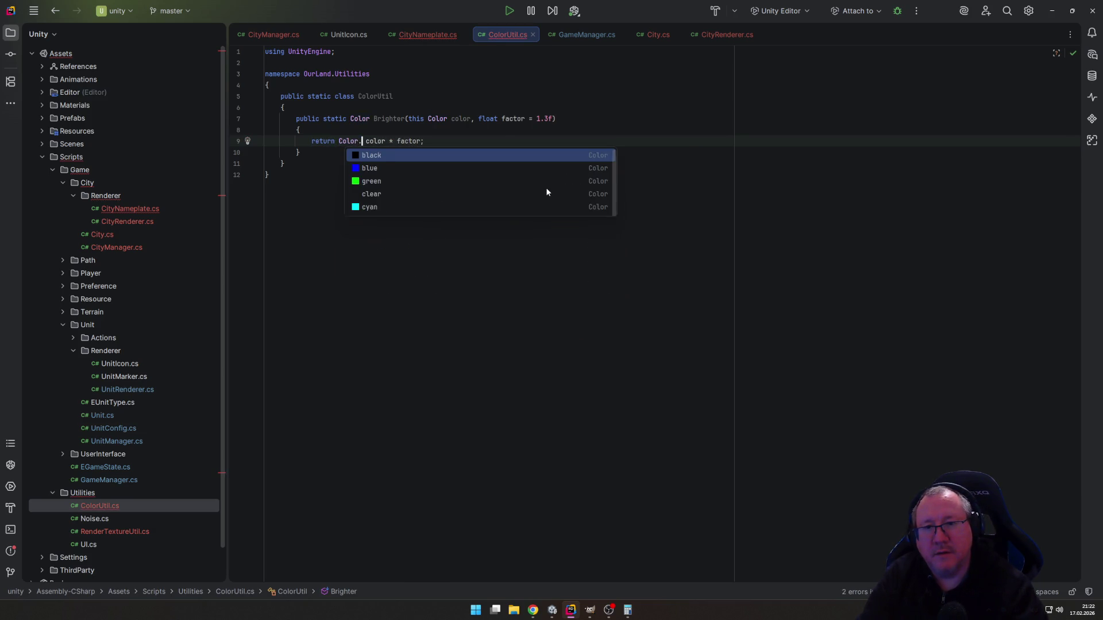
pyautogui.press('Escape')
pyautogui.press('BackSpace')
pyautogui.press('BackSpace')
pyautogui.press('BackSpace')
pyautogui.press('Delete')
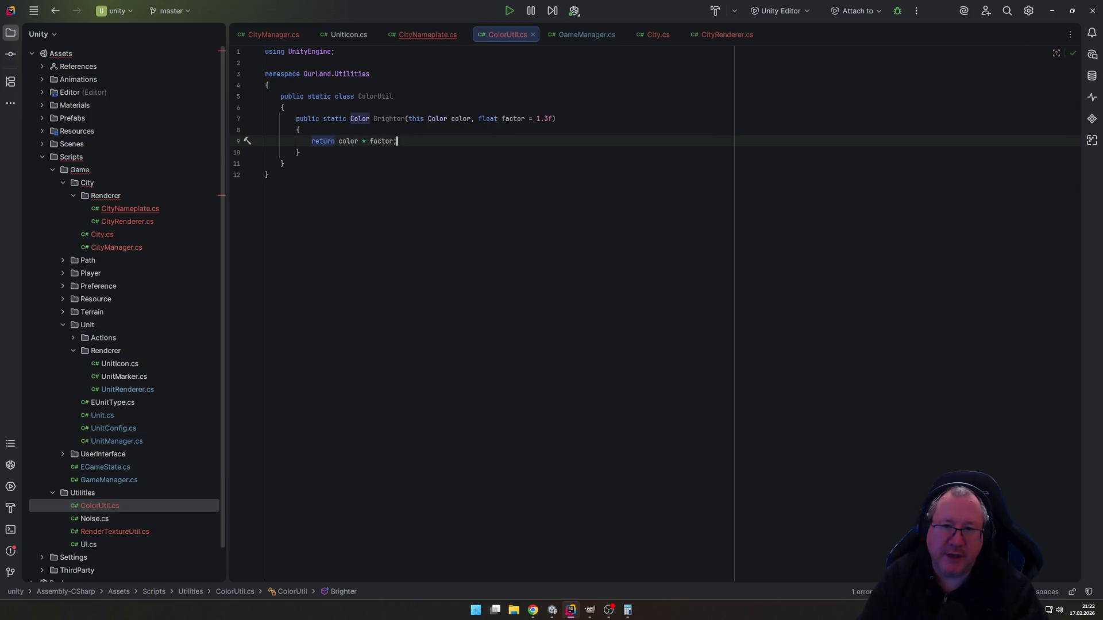
pyautogui.press('End')
pyautogui.hotkey('ctrl', 'w')
pyautogui.hotkey('ctrl', 'w')
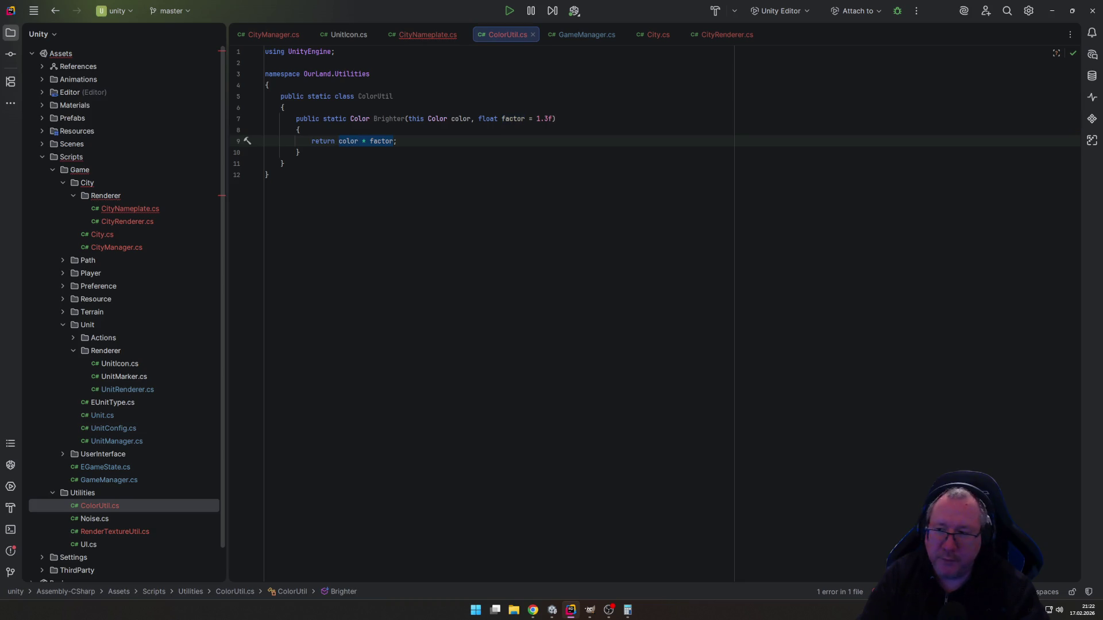
pyautogui.click(311, 141)
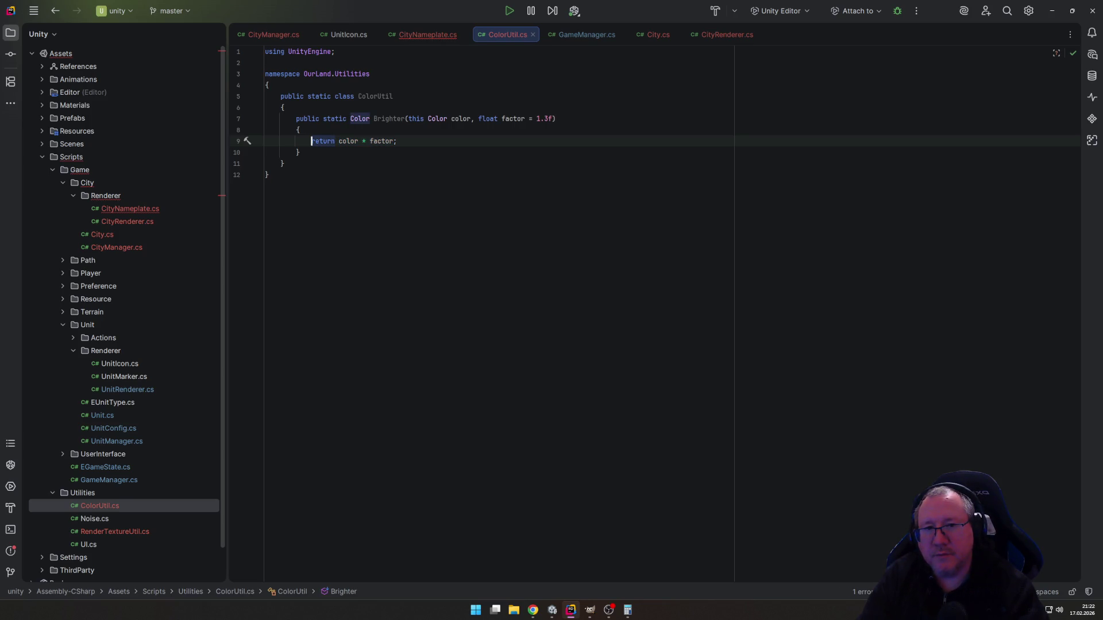
# Replace the return with Mathf.Clamp01-clamped r, g, b values and return new Color(r, g, b).
pyautogui.hotkey('shift', 'End')
pyautogui.press('Delete')
pyautogui.write('var ')
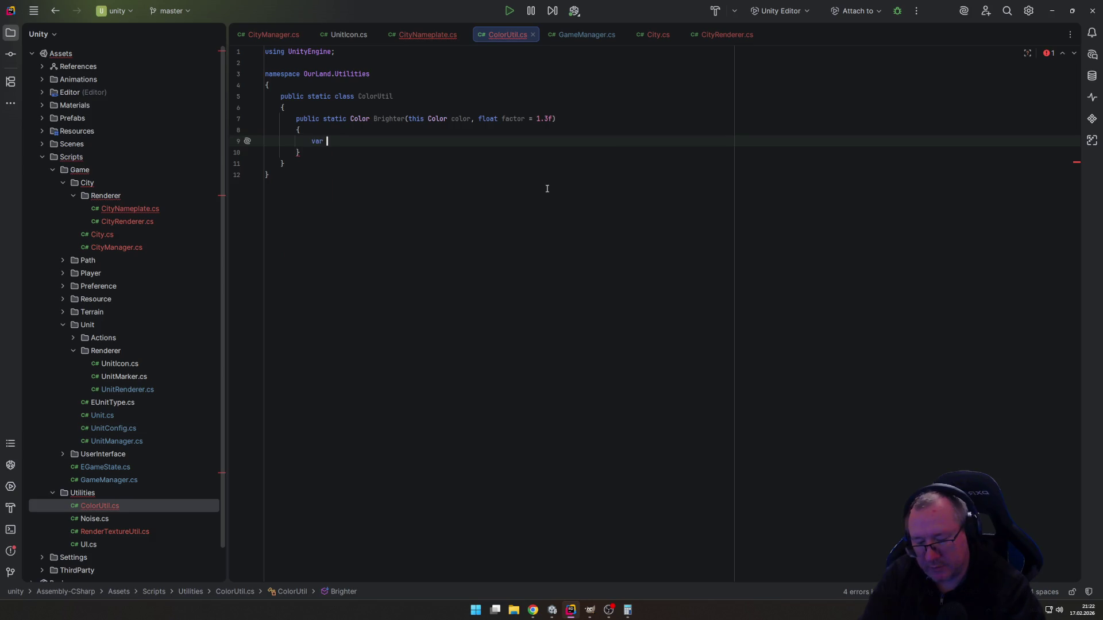
pyautogui.write('r = ')
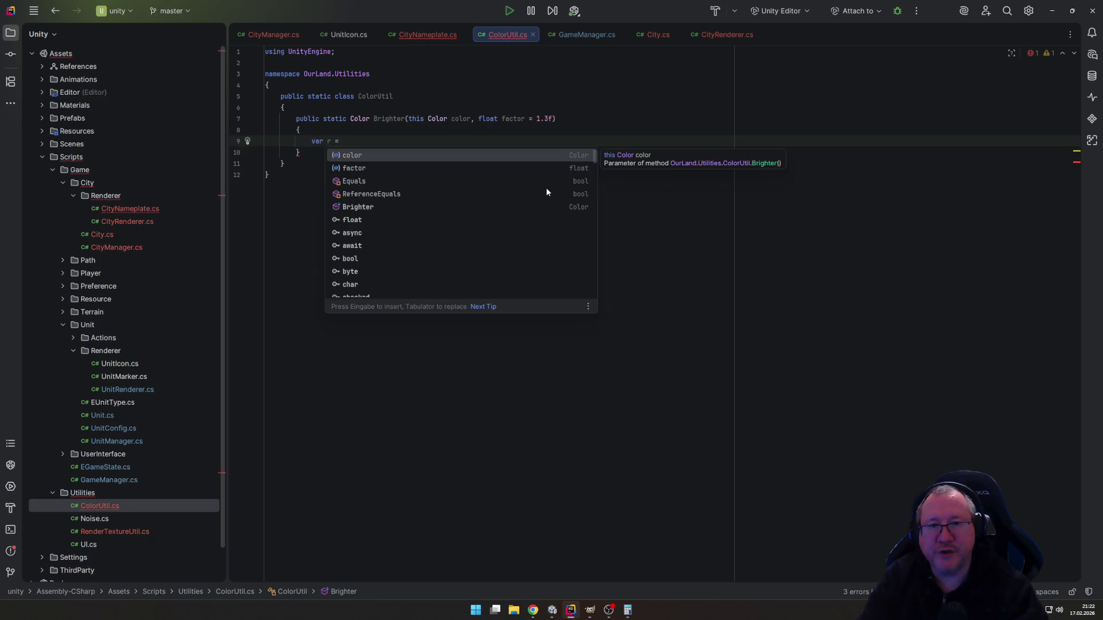
pyautogui.write('Mat')
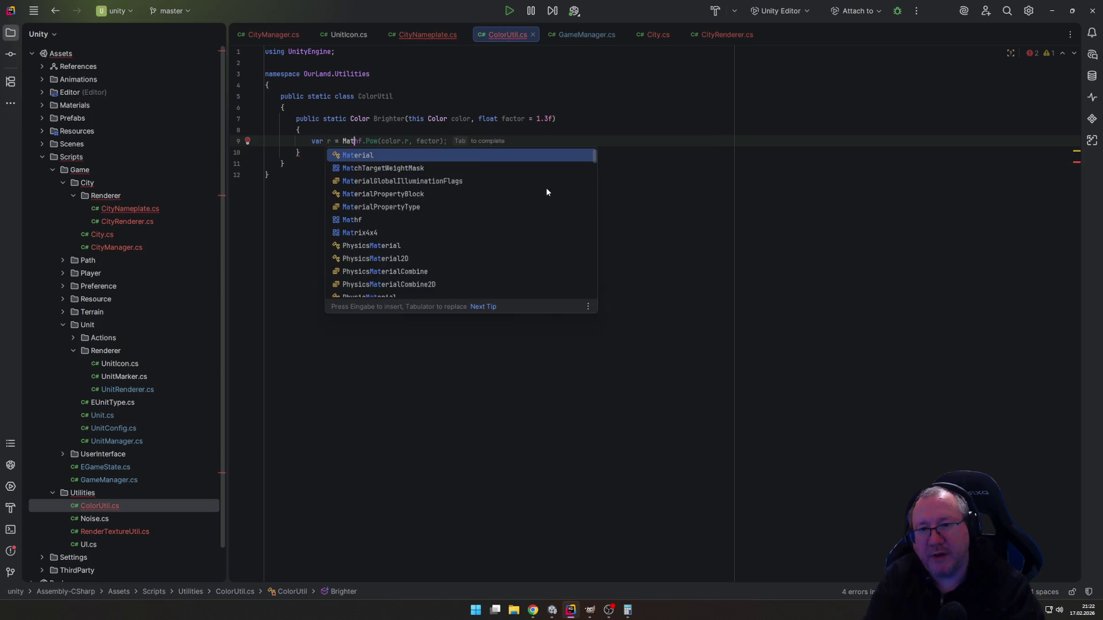
pyautogui.write('hf.Clamp(')
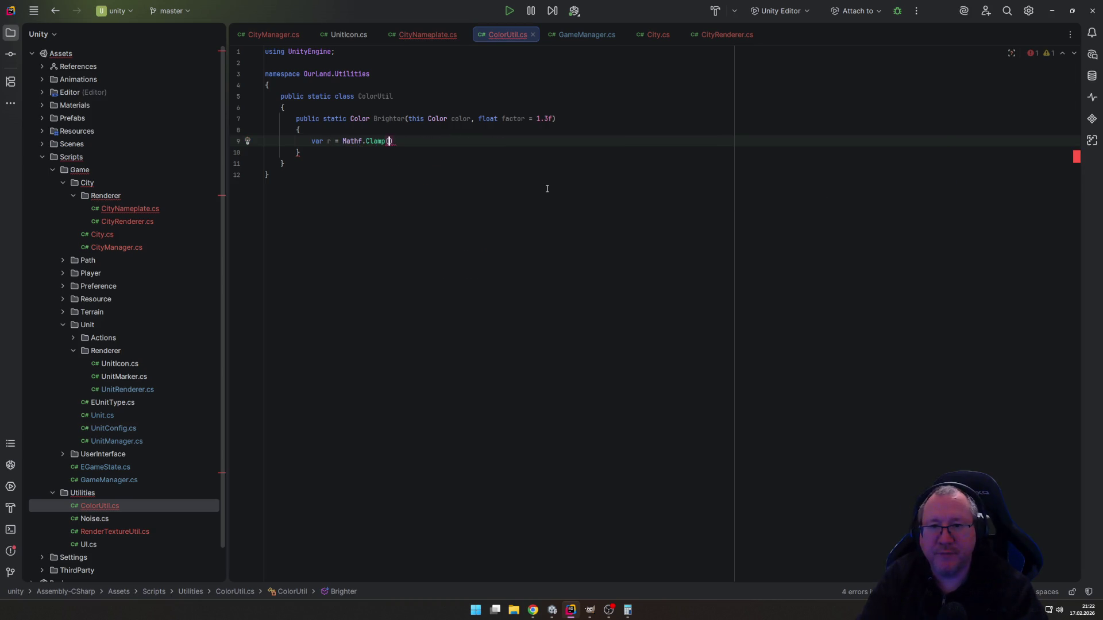
pyautogui.write('1(')
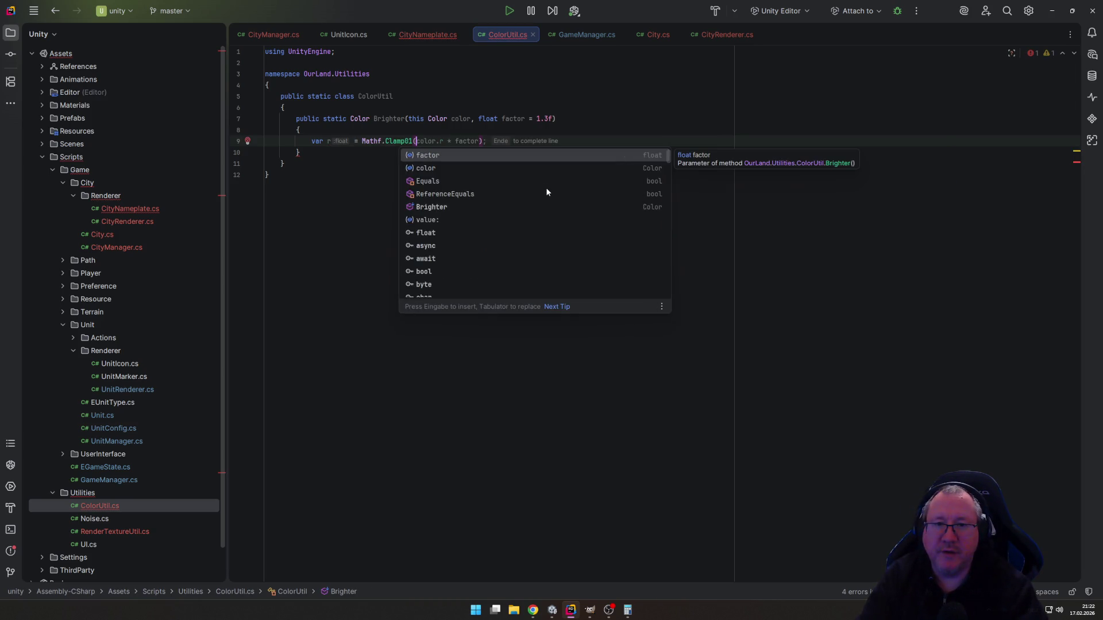
pyautogui.press('End')
pyautogui.press('Return')
pyautogui.press('Tab')
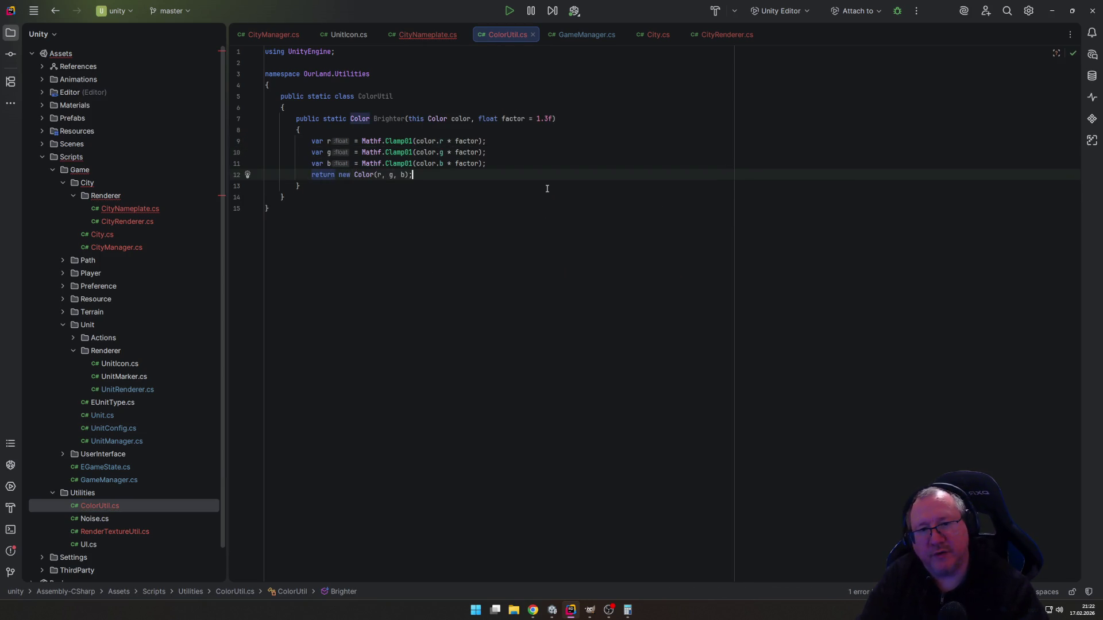
pyautogui.press('Down')
pyautogui.press('Down')
pyautogui.press('Down')
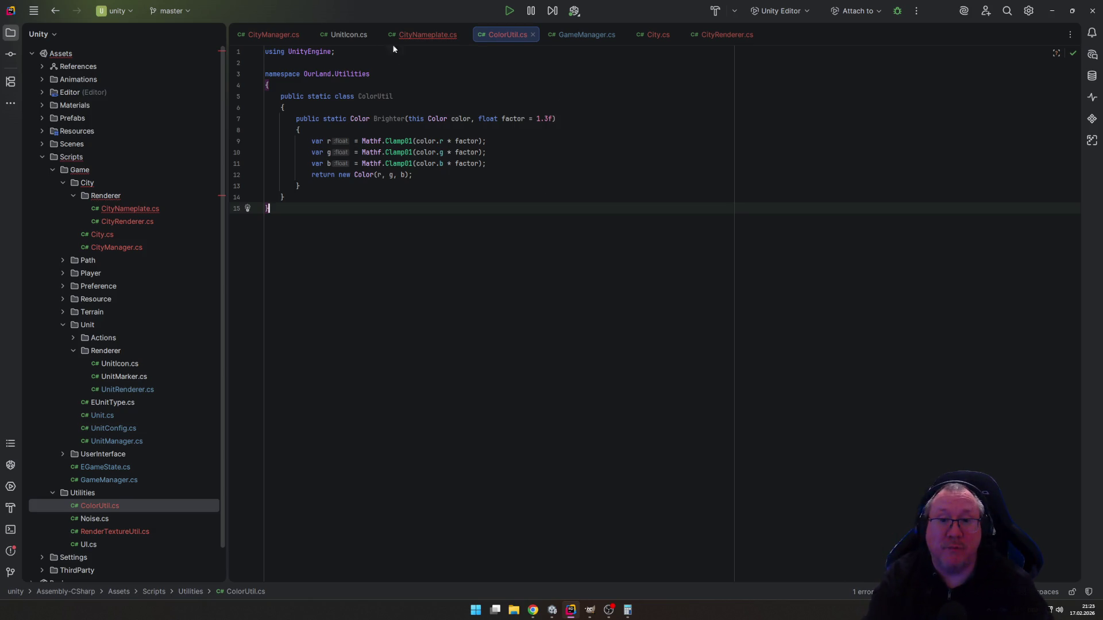
# In CityNameplate.cs, set label.color to city.Owner.Color.Brighter(), import OurLand.Utilities, and save.
pyautogui.click(426, 34)
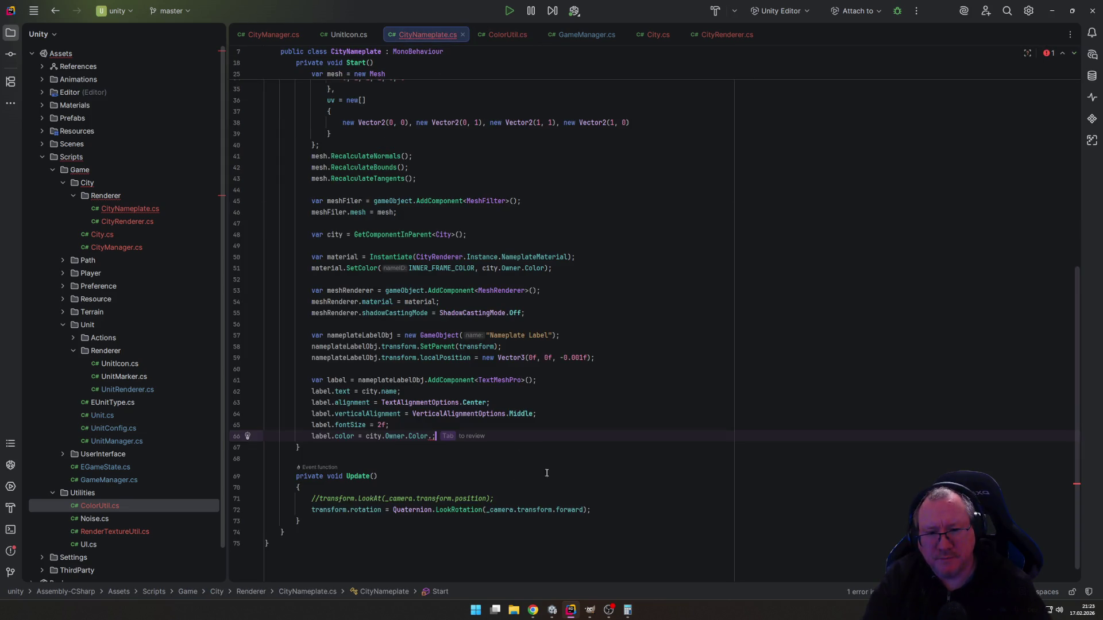
pyautogui.press('Escape')
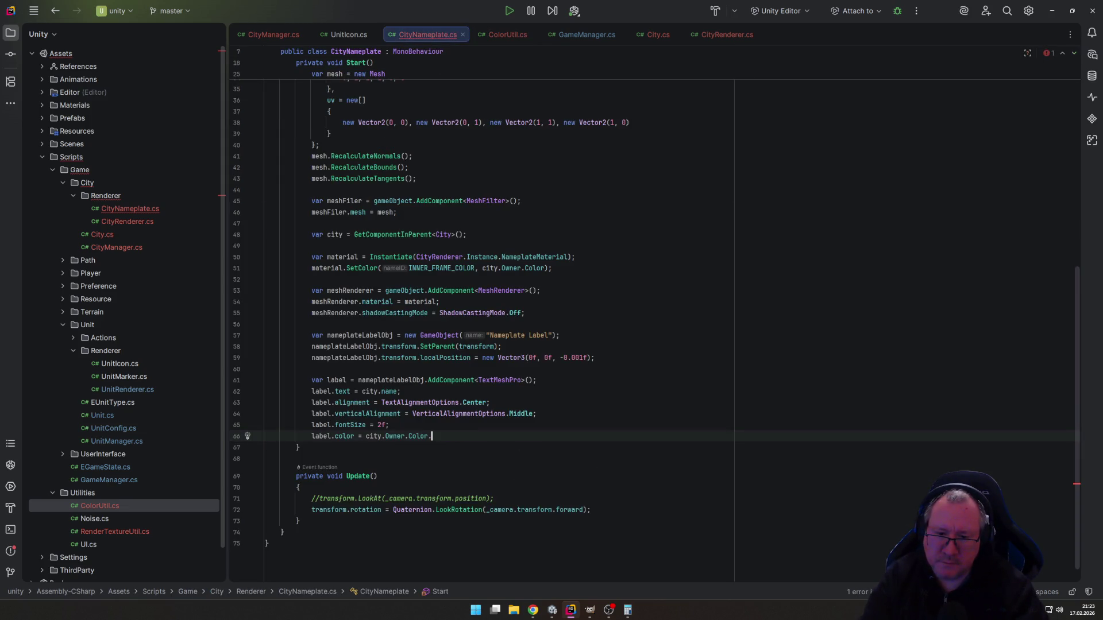
pyautogui.press('Tab')
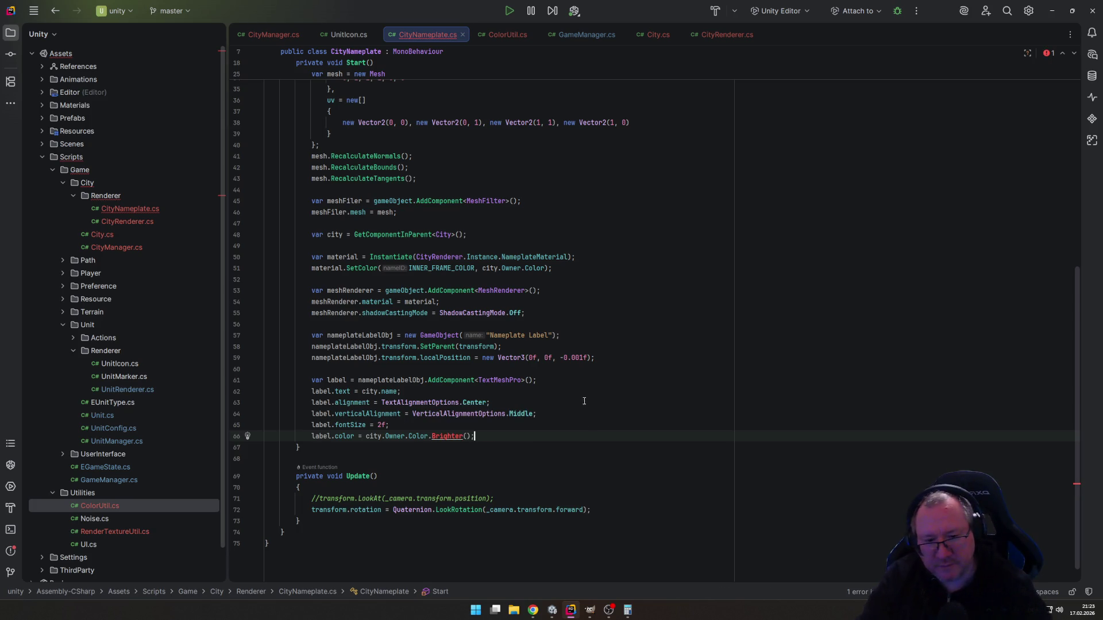
pyautogui.moveTo(446, 437)
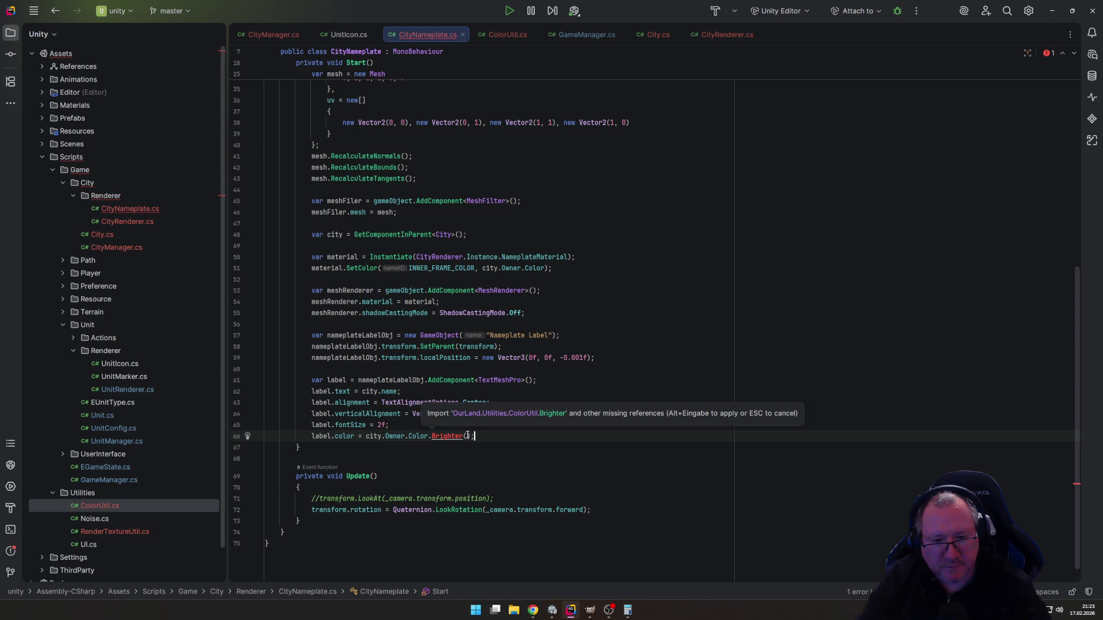
pyautogui.press('Escape')
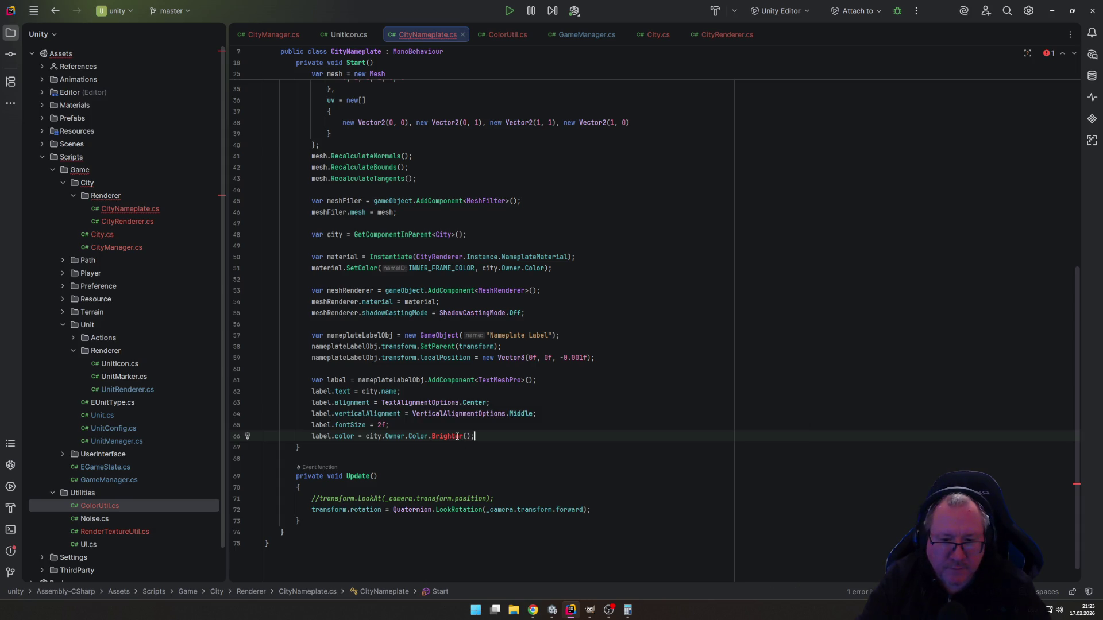
pyautogui.hotkey('ctrl', 'space')
pyautogui.press('Return')
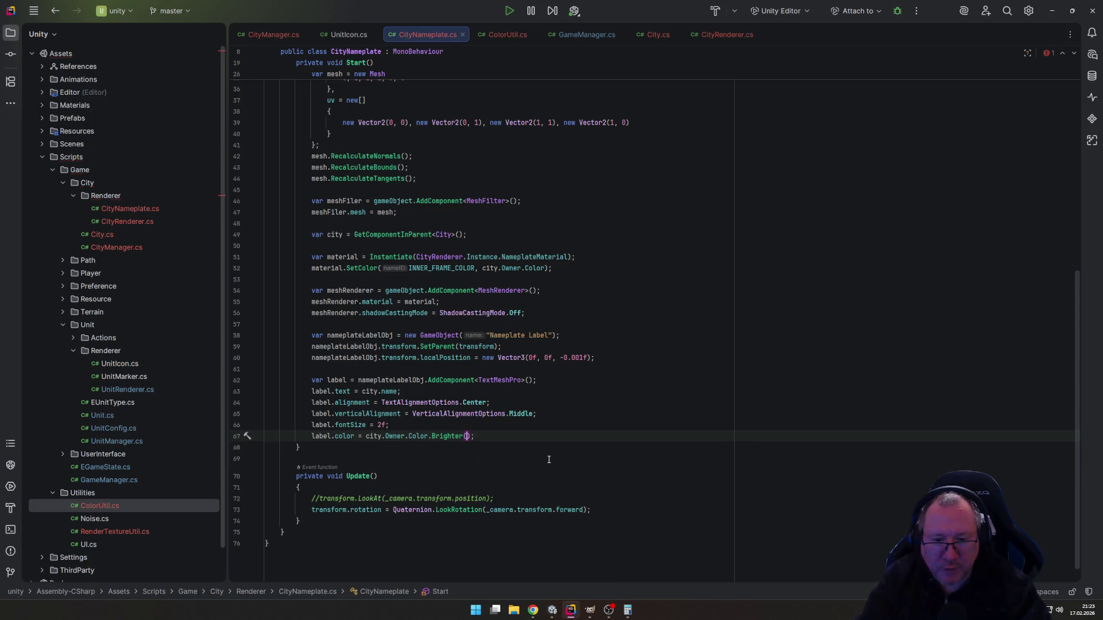
pyautogui.hotkey('ctrl', 's')
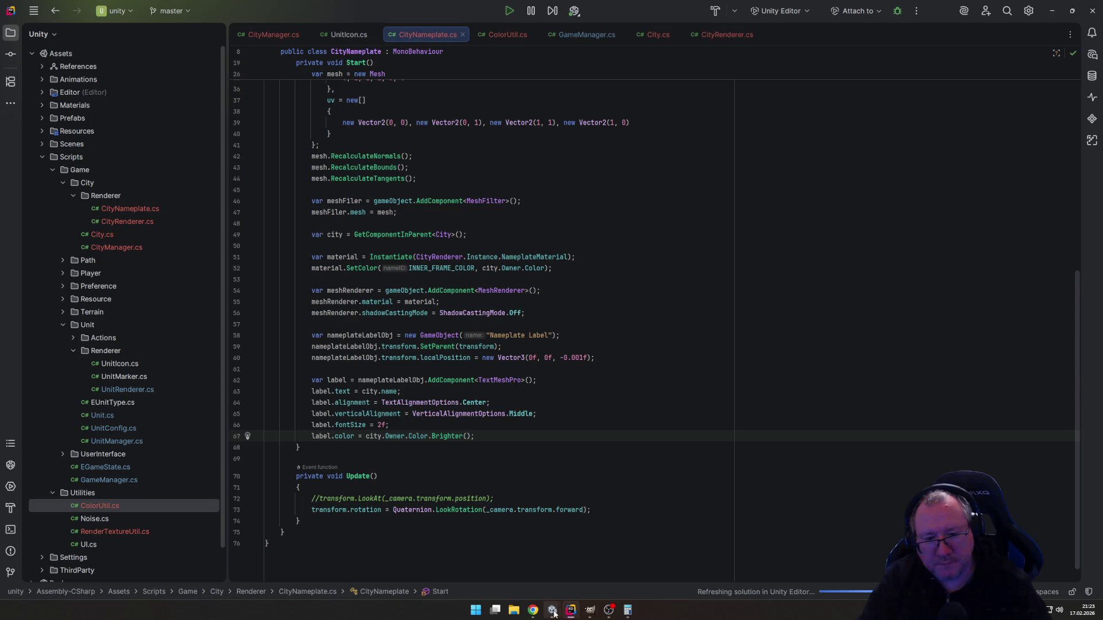
pyautogui.moveTo(553, 612)
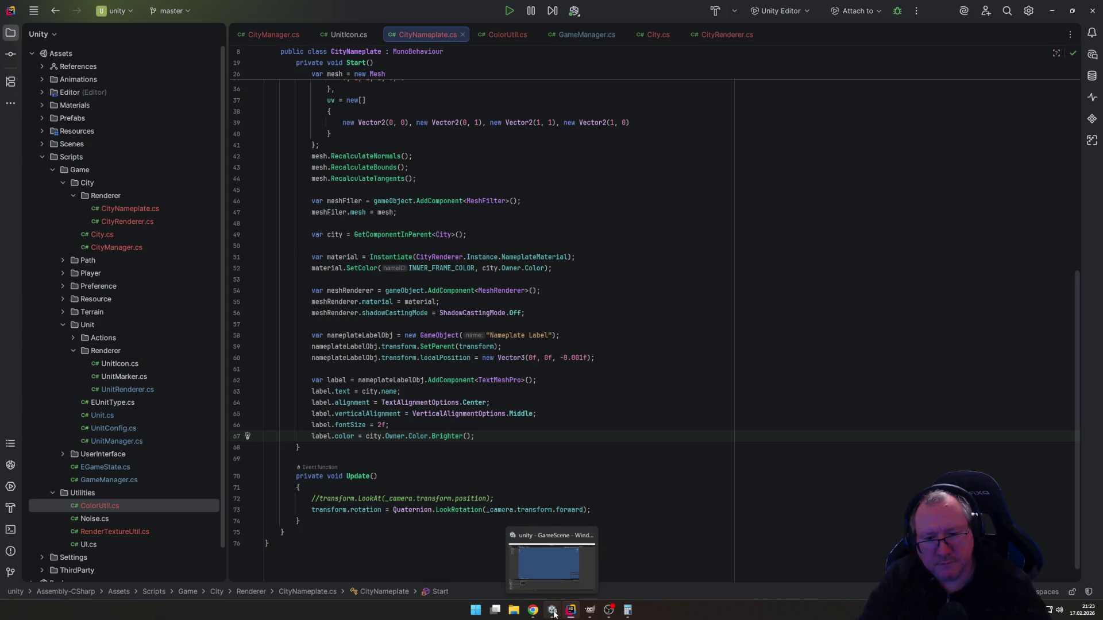
# Back in Unity, start Play mode, move the Settler one hex, and choose to found a city.
pyautogui.click(553, 613)
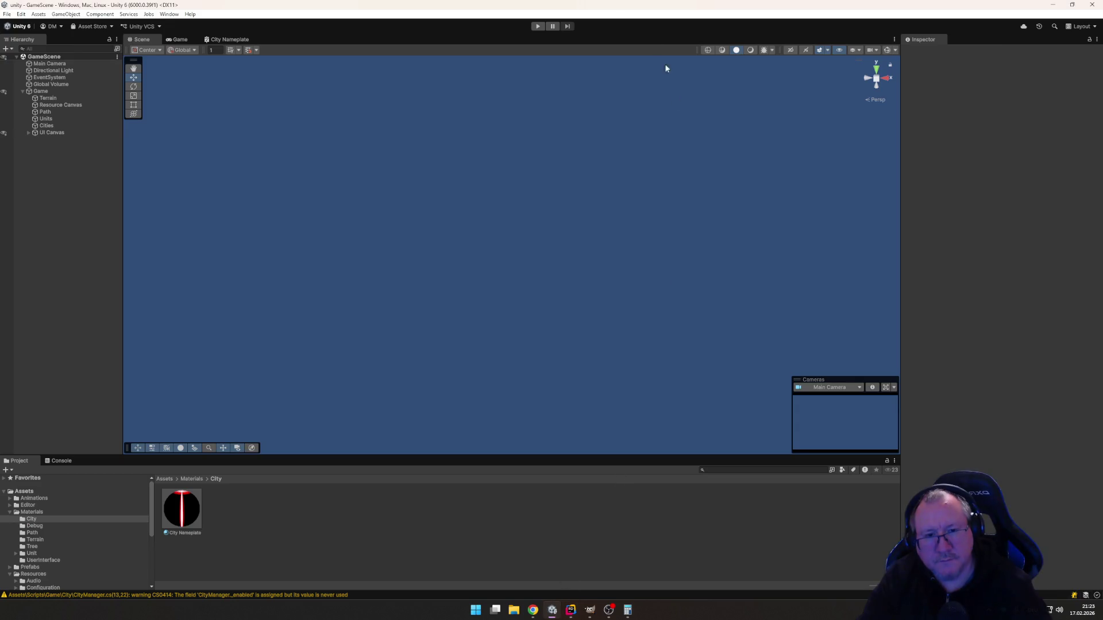
pyautogui.click(538, 26)
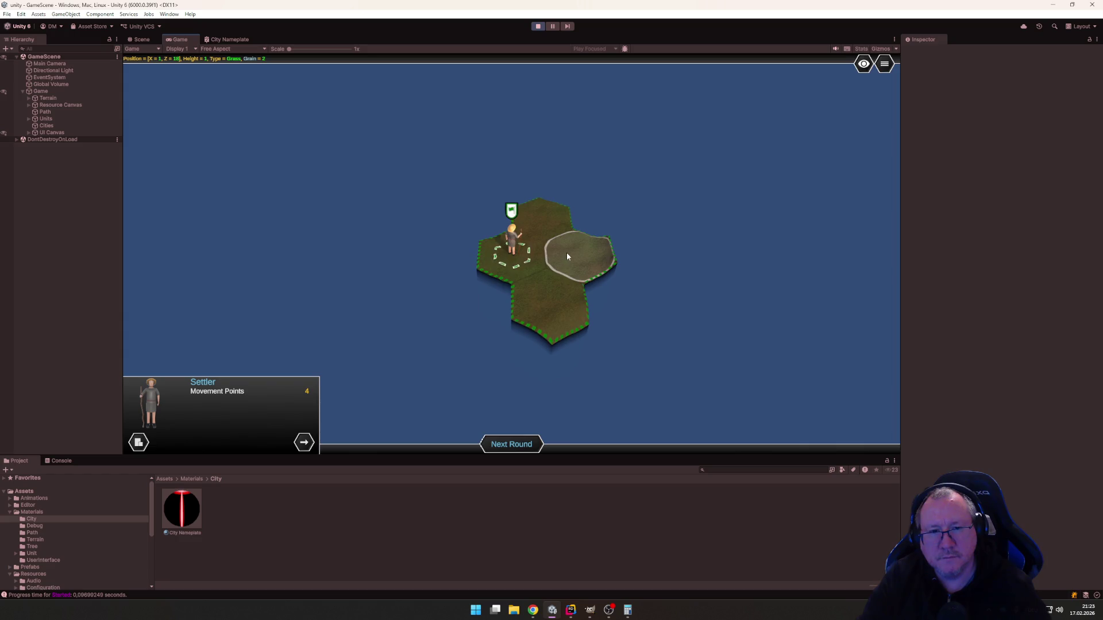
pyautogui.click(566, 253)
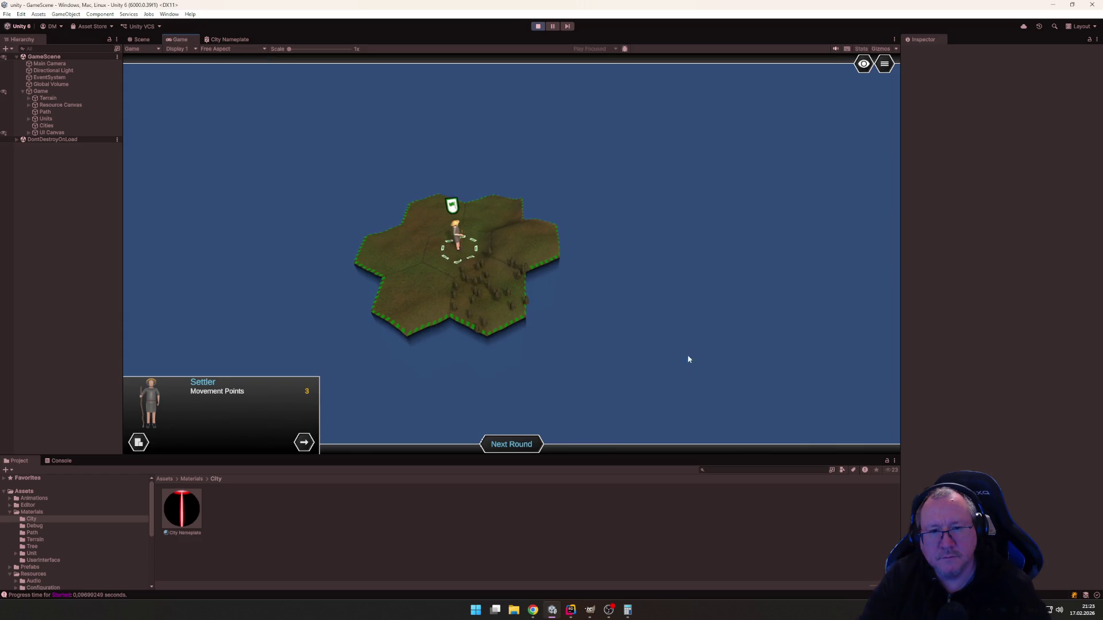
pyautogui.click(146, 444)
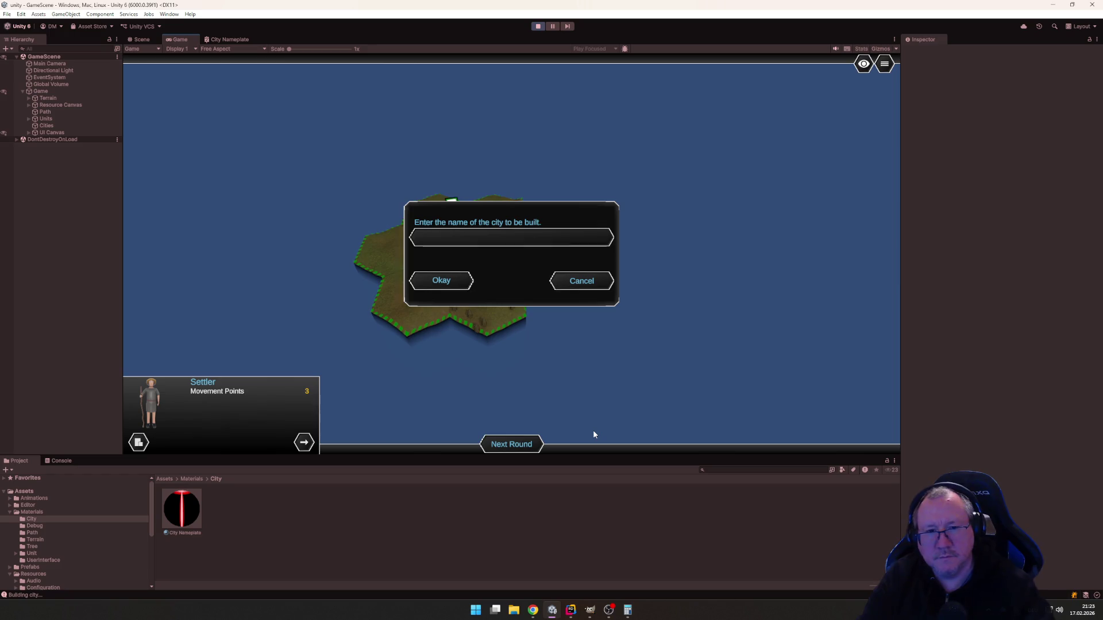
# Name the new city Berlin and pan the camera to inspect its bright green nameplate.
pyautogui.write('Berlin')
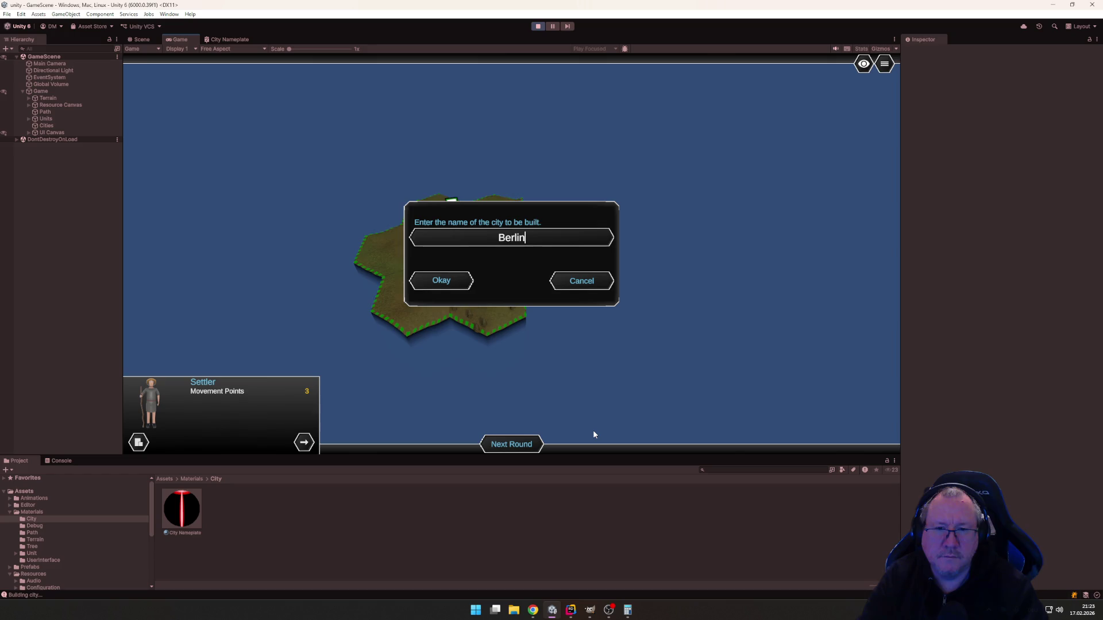
pyautogui.press('Return')
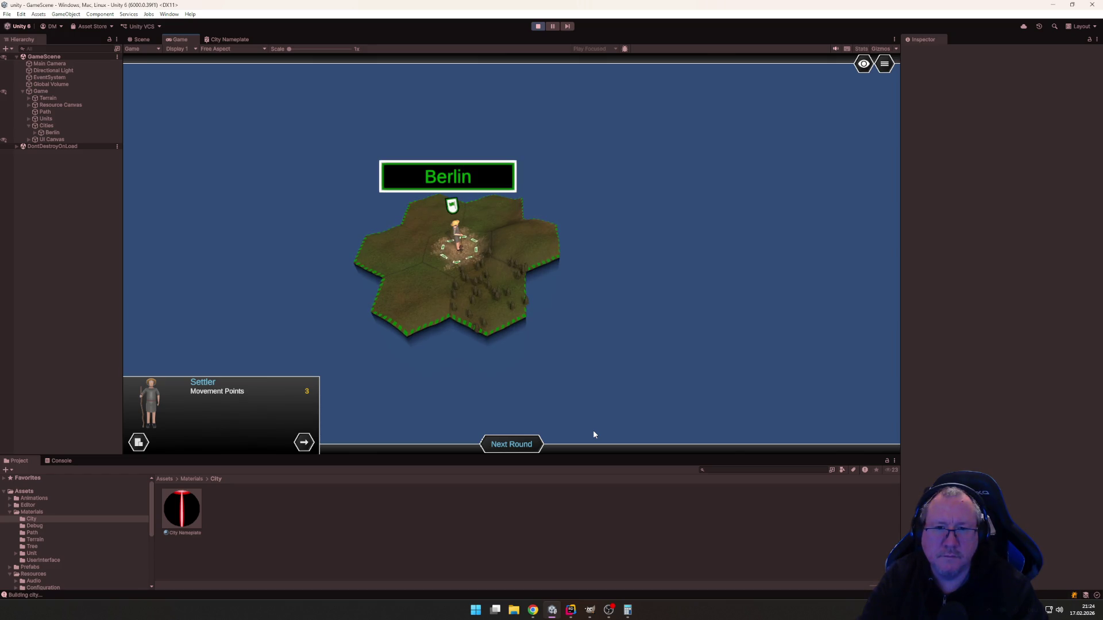
pyautogui.scroll(-5, 595, 217)
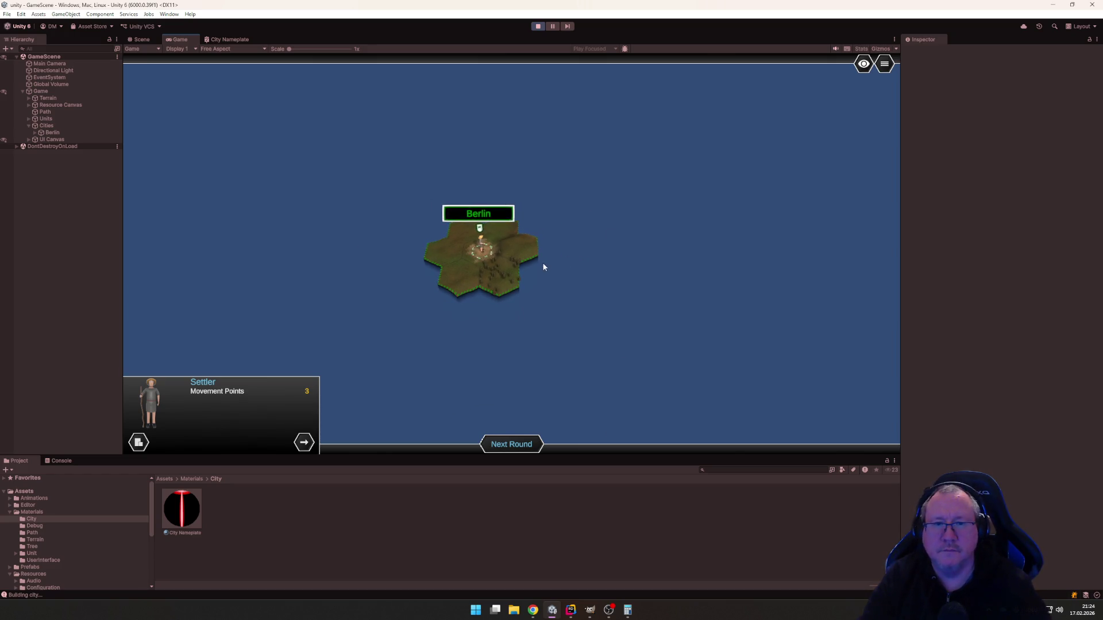
pyautogui.scroll(5, 539, 264)
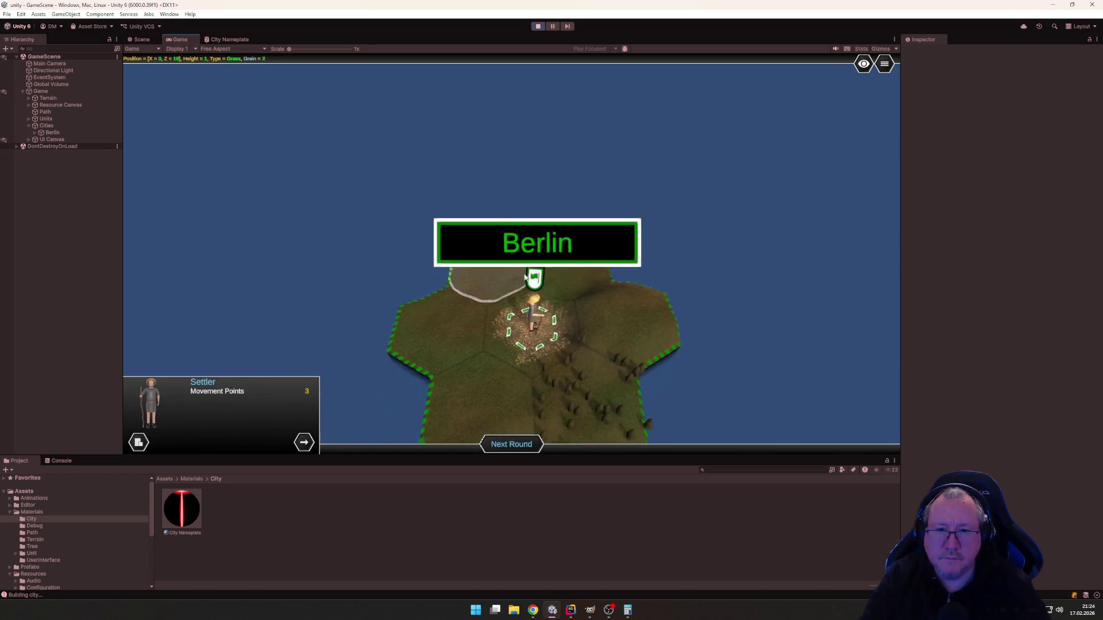
pyautogui.scroll(-3, 553, 195)
pyautogui.press('d')
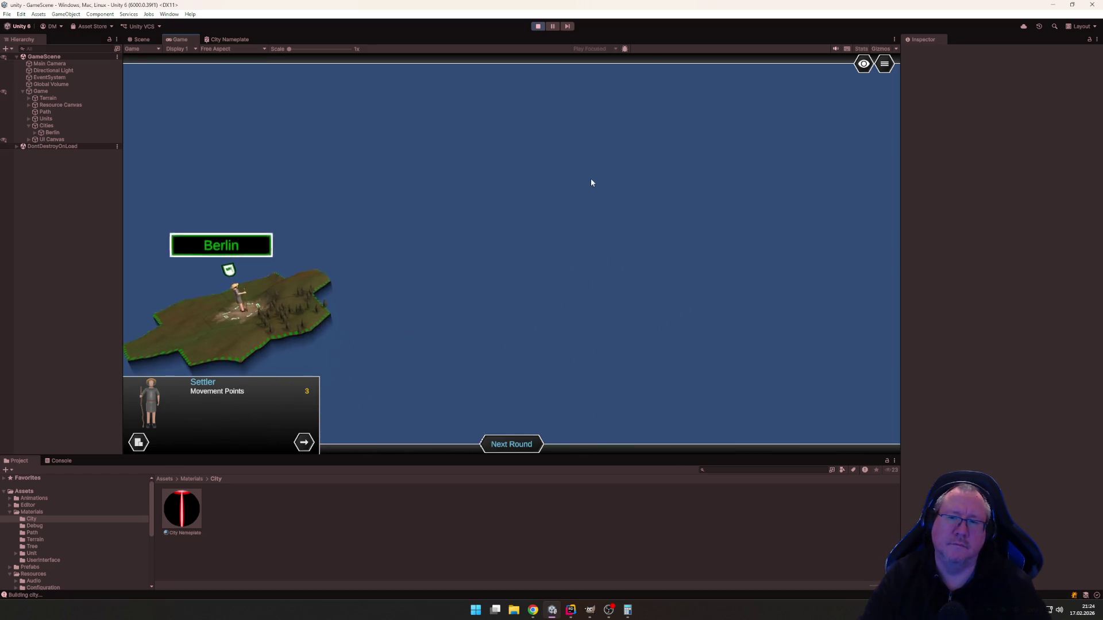
pyautogui.press('a')
pyautogui.press('d')
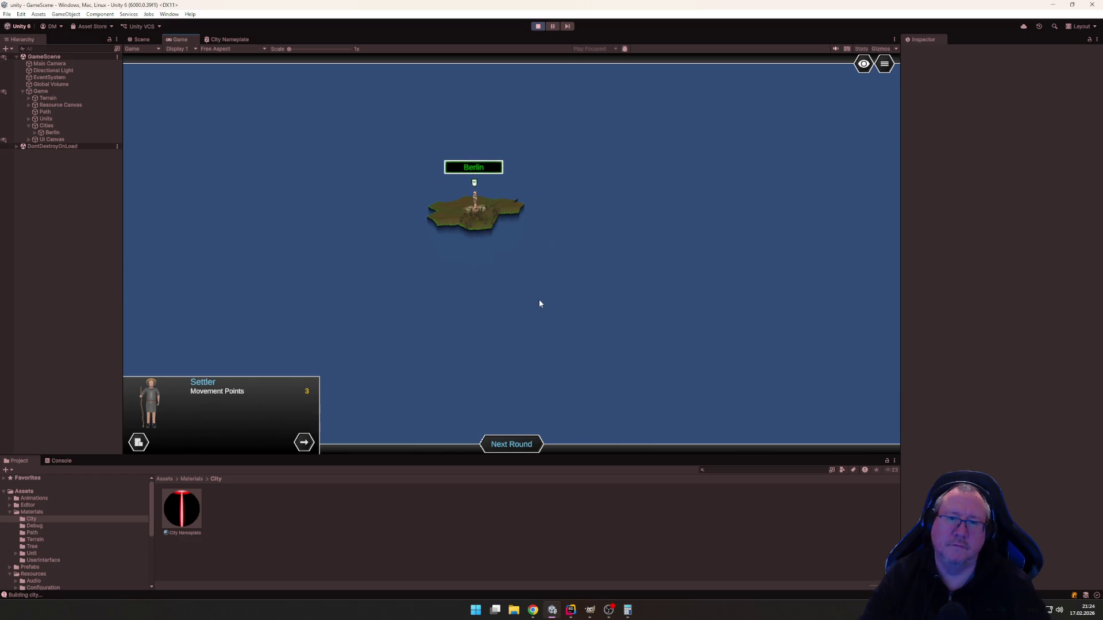
pyautogui.scroll(1, 498, 349)
pyautogui.press('a')
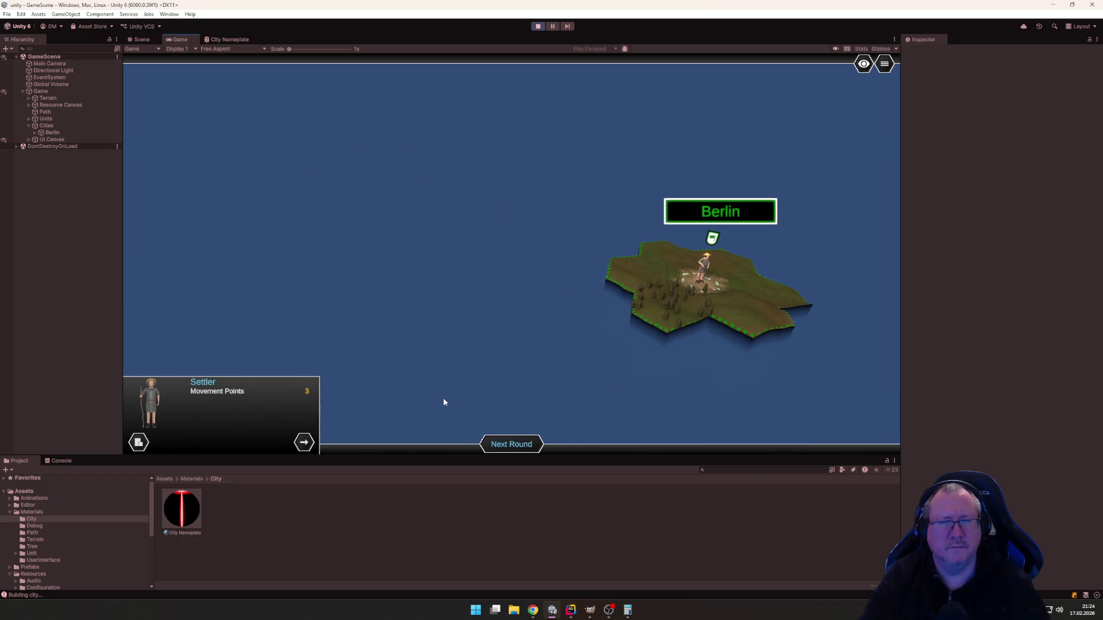
pyautogui.scroll(2, 521, 386)
pyautogui.press('d')
pyautogui.scroll(2, 459, 394)
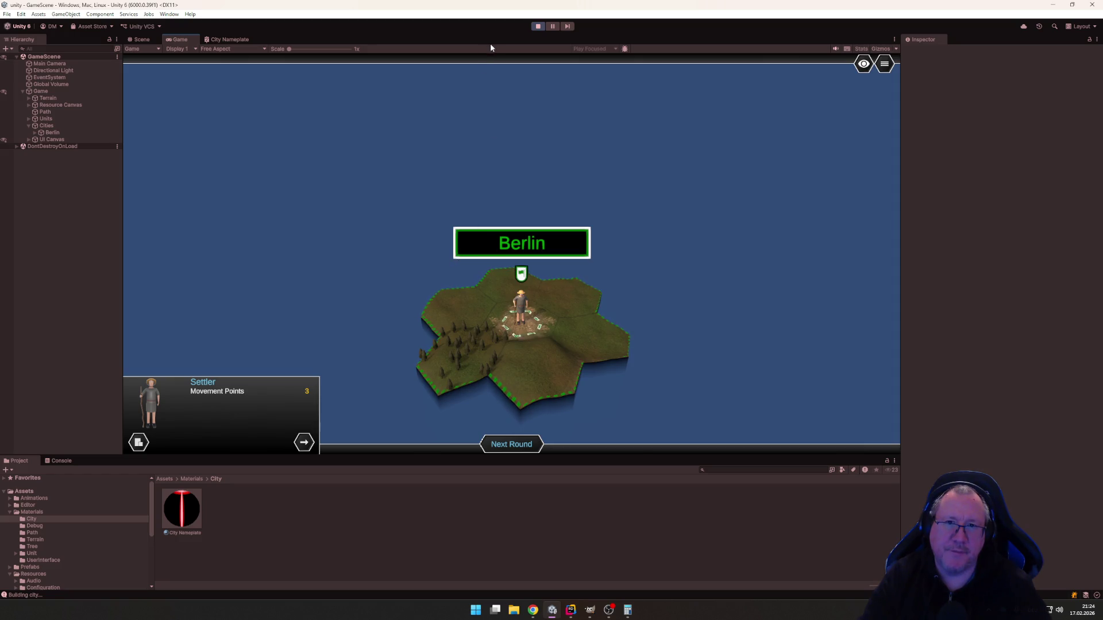
# Stop play mode and return to CityNameplate.cs in Rider.
pyautogui.click(537, 27)
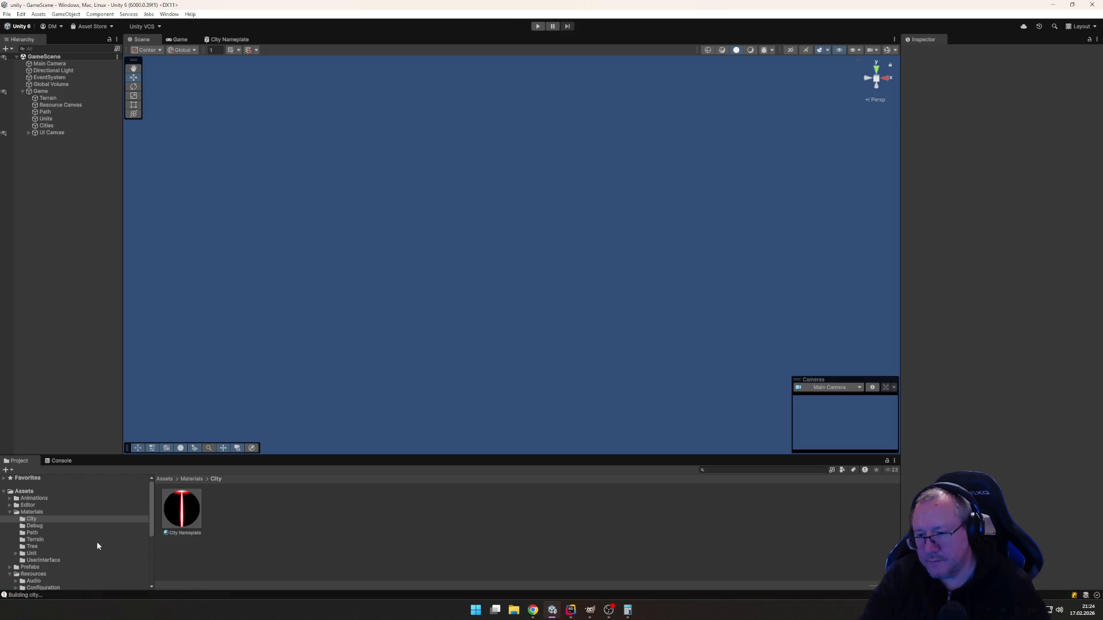
pyautogui.click(570, 610)
pyautogui.scroll(10, 506, 104)
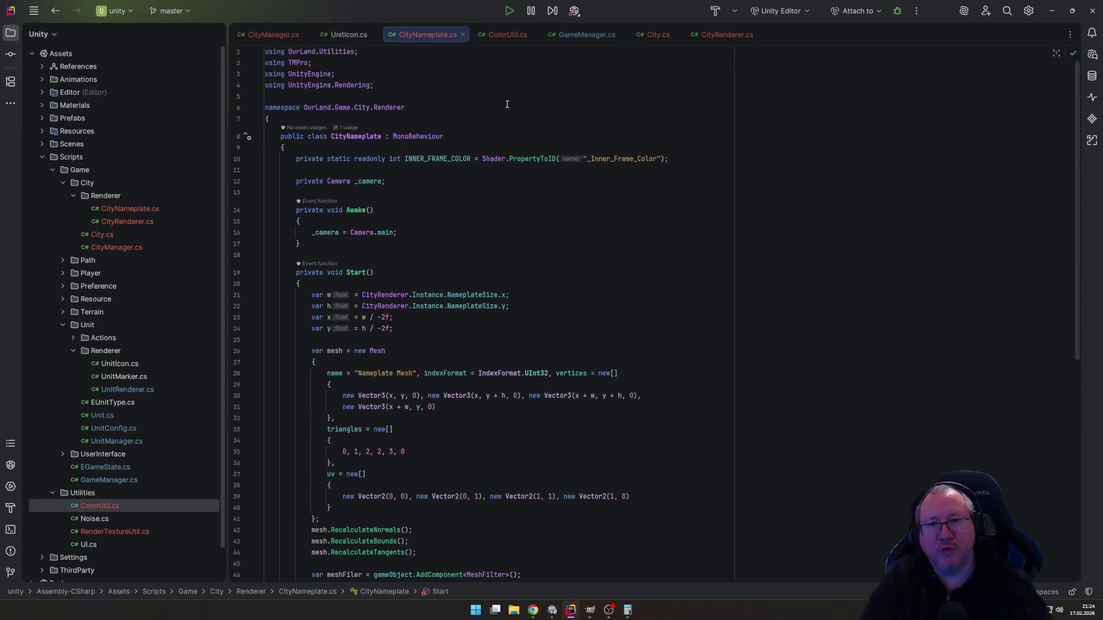
# Duplicate the INNER_FRAME_COLOR declaration as OUTER_FRAME_COLOR for "_Outer_Frame_Color".
pyautogui.tripleClick(473, 159)
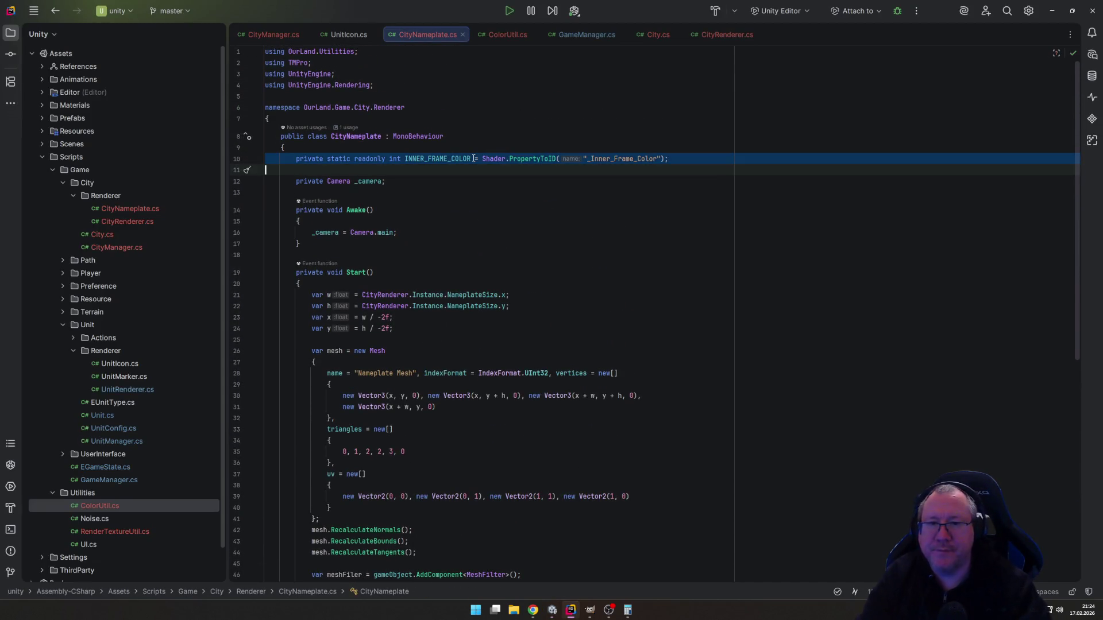
pyautogui.hotkey('ctrl', 'd')
pyautogui.click(412, 159)
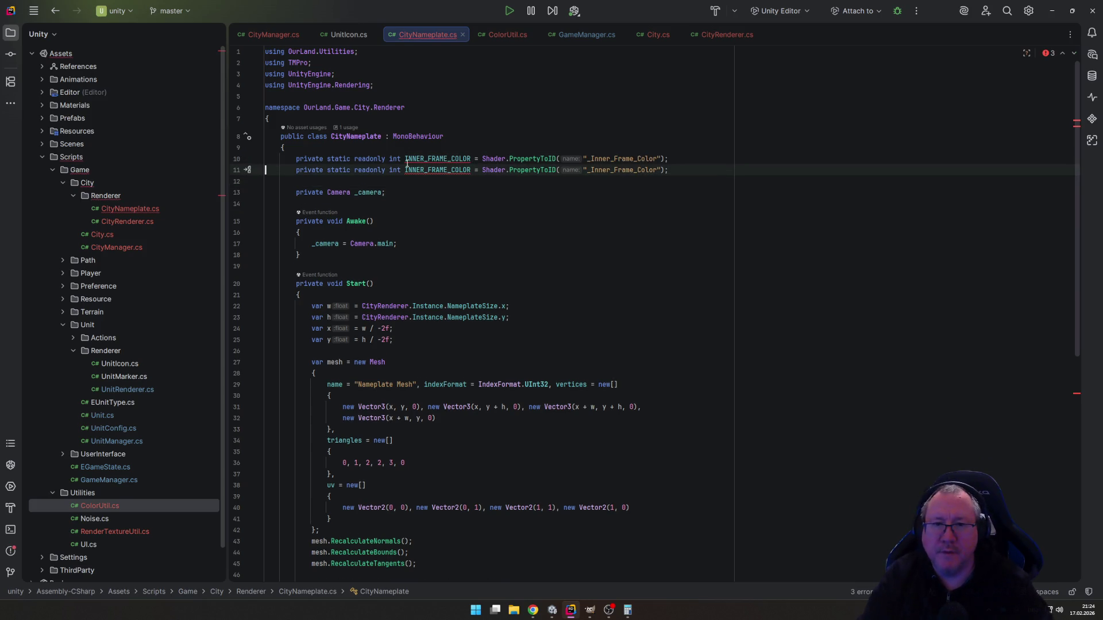
pyautogui.doubleClick(411, 159)
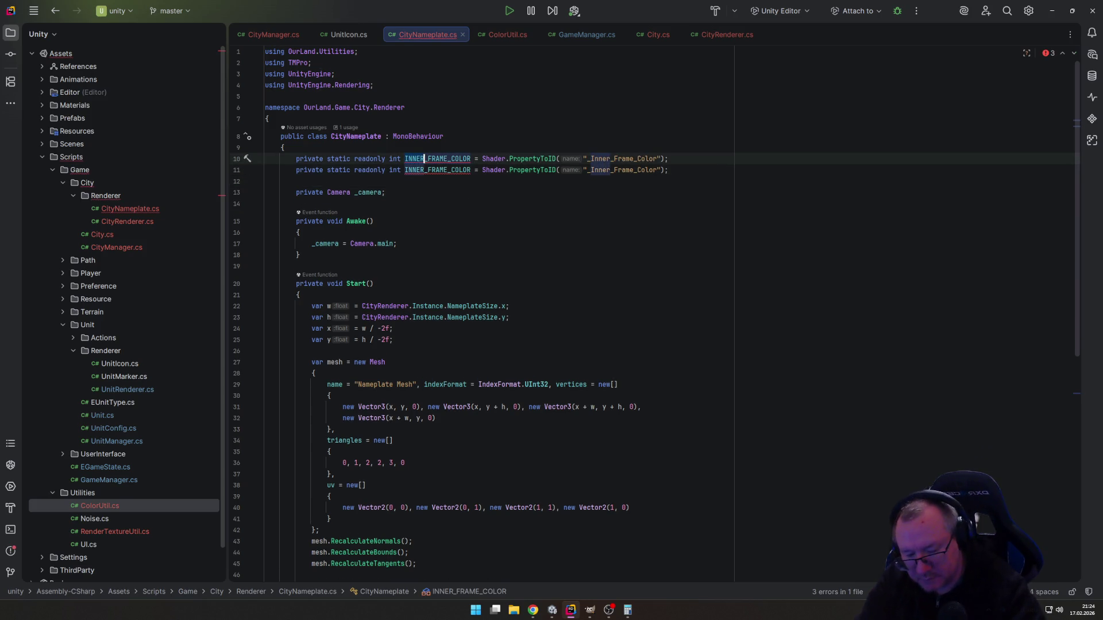
pyautogui.write('OUTER')
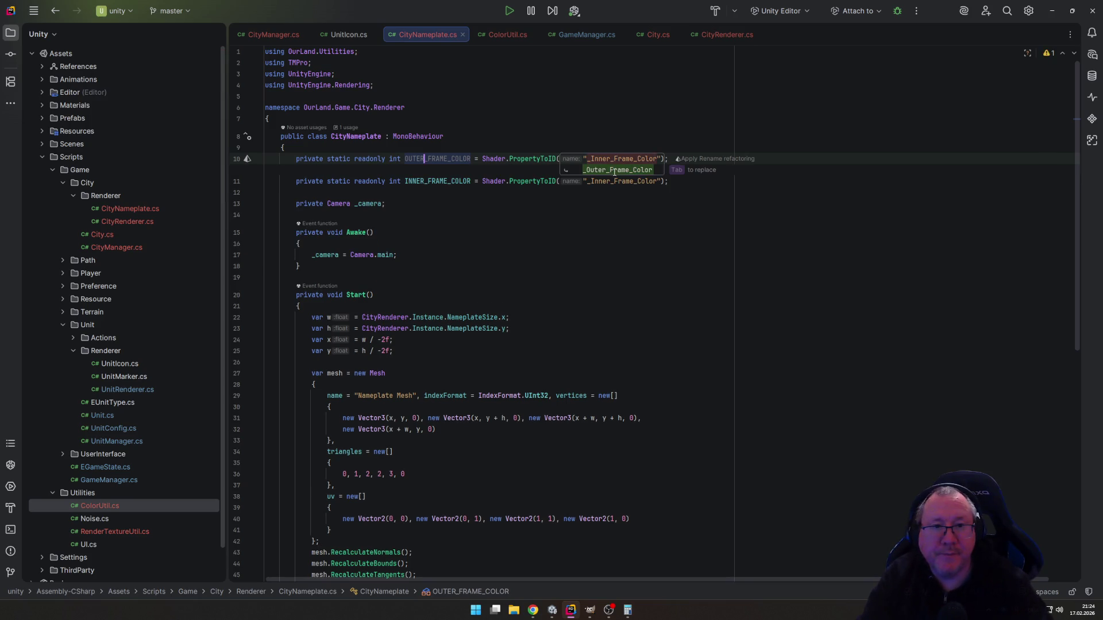
pyautogui.press('Tab')
# Make the SetColor call in Start use OUTER_FRAME_COLOR instead of INNER_FRAME_COLOR.
pyautogui.scroll(-10, 515, 330)
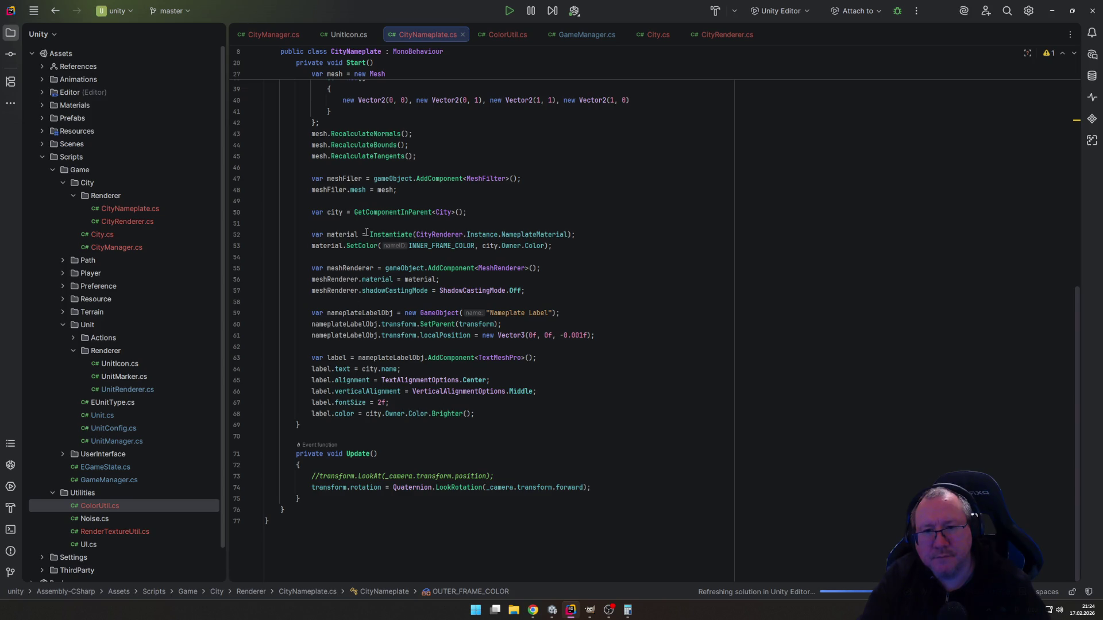
pyautogui.doubleClick(421, 246)
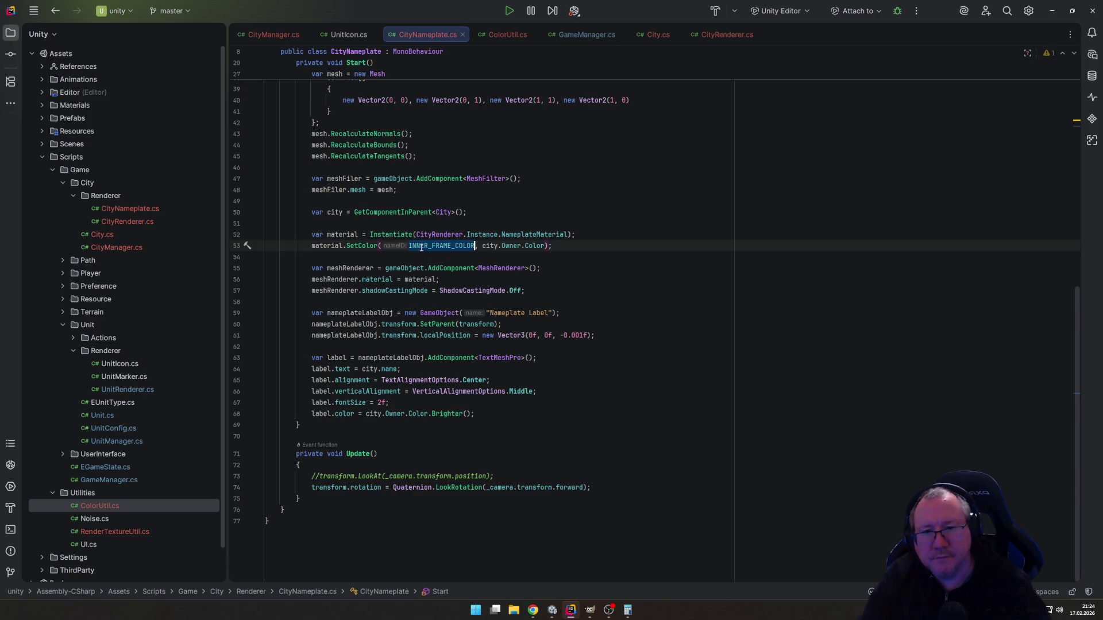
pyautogui.write('OUT')
pyautogui.hotkey('ctrl', 'shift', 'Return')
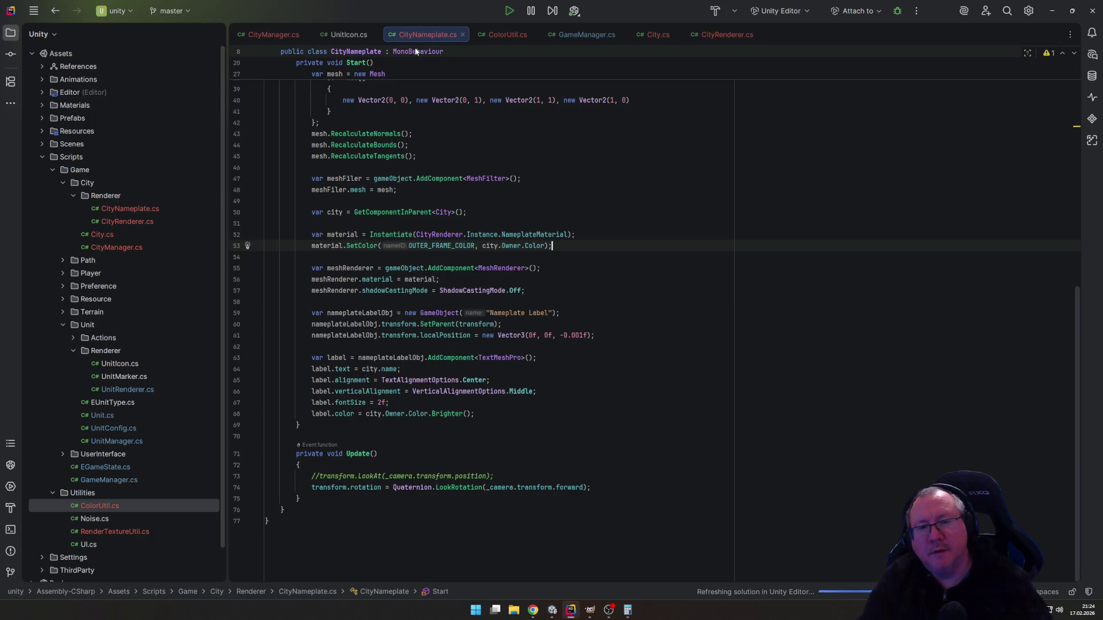
pyautogui.moveTo(543, 615)
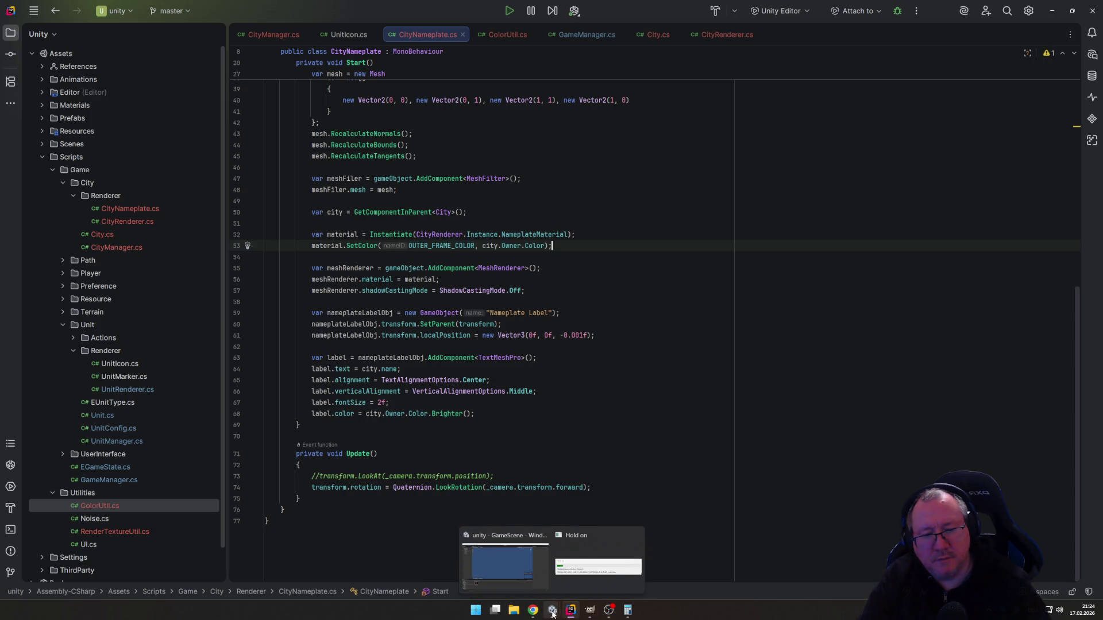
# Set the City Nameplate material's Inner Frame Color to white.
pyautogui.click(552, 613)
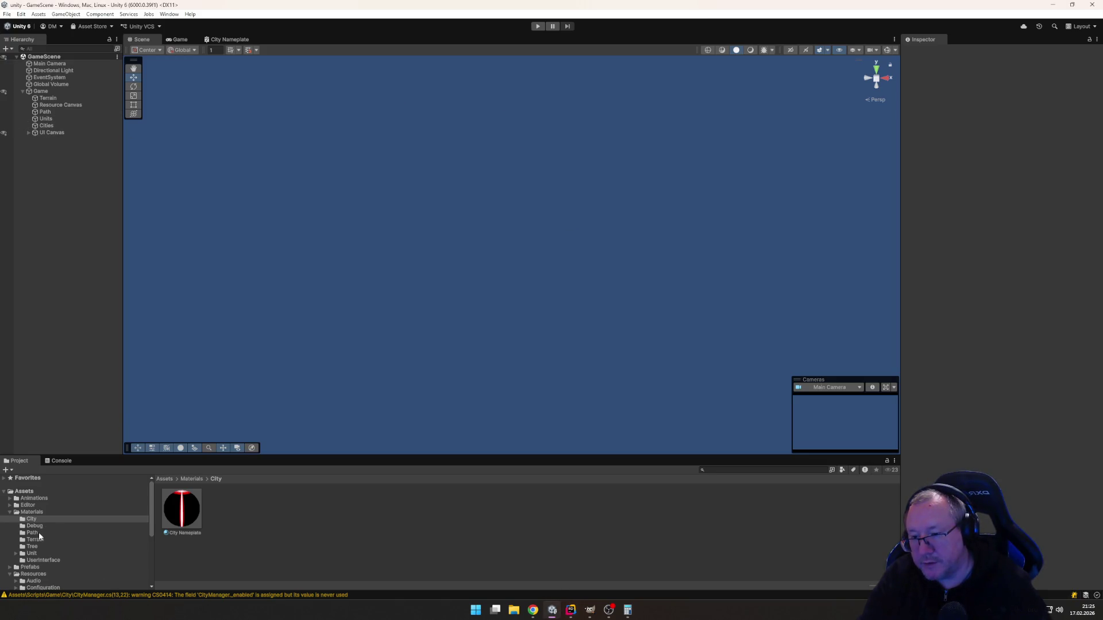
pyautogui.click(182, 509)
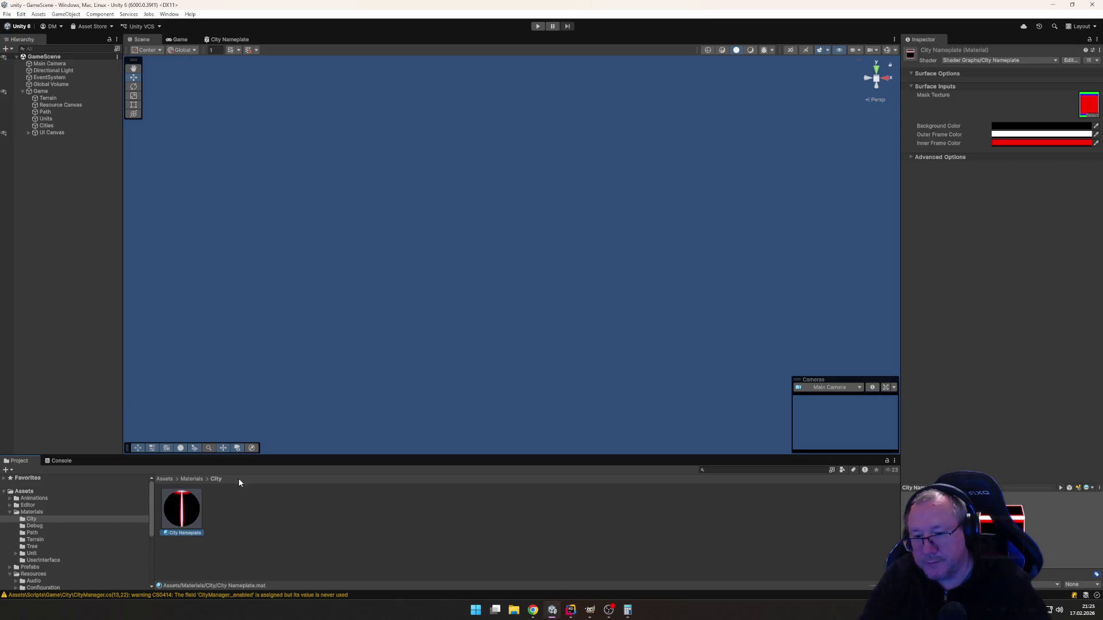
pyautogui.click(1000, 144)
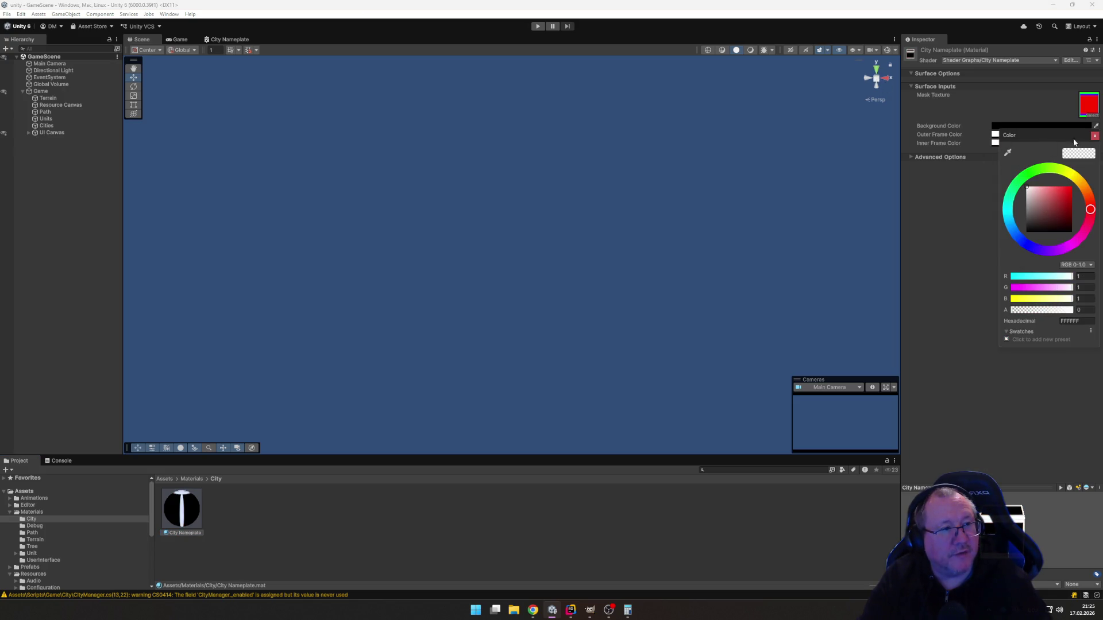
pyautogui.click(1095, 136)
# Play a test game, found Berlin, zoom to check its green-framed nameplate, then stop.
pyautogui.click(539, 27)
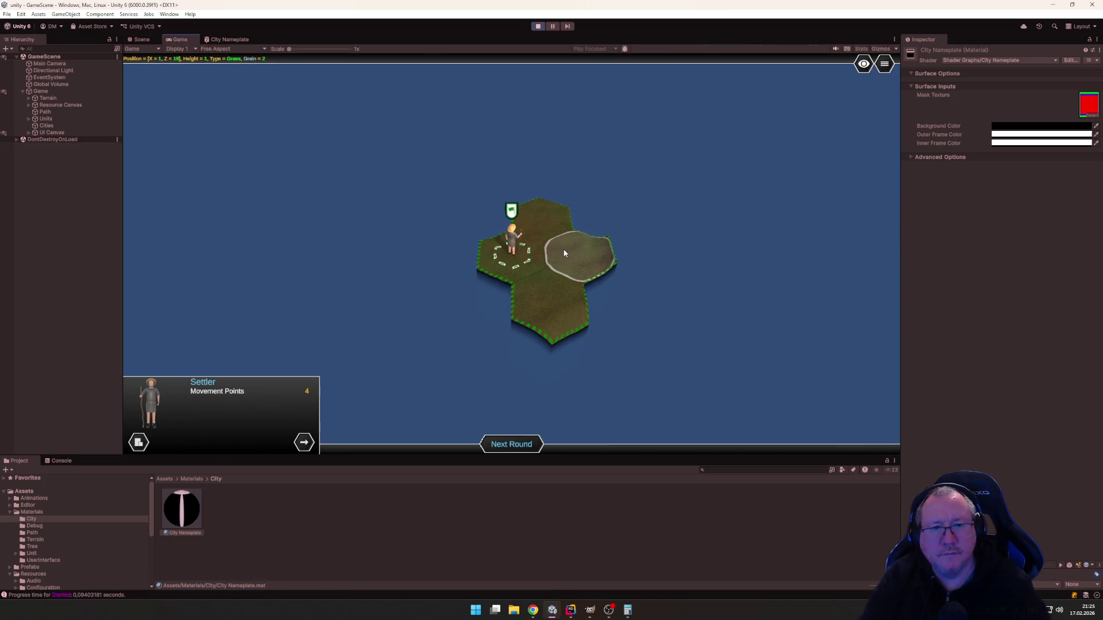
pyautogui.click(564, 252)
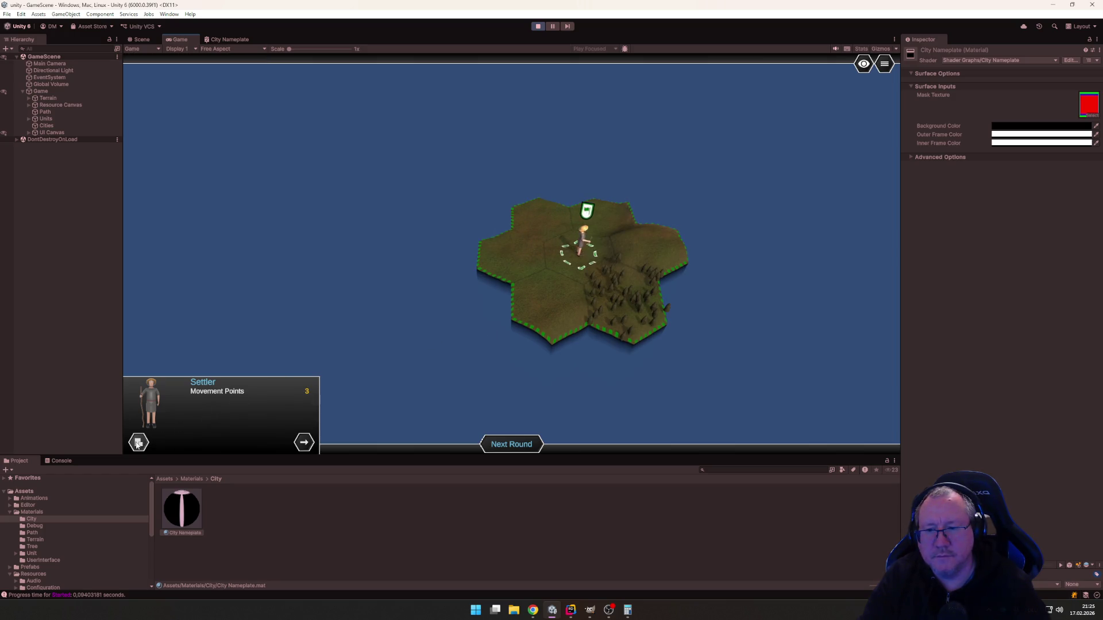
pyautogui.write('b')
pyautogui.write('erlin')
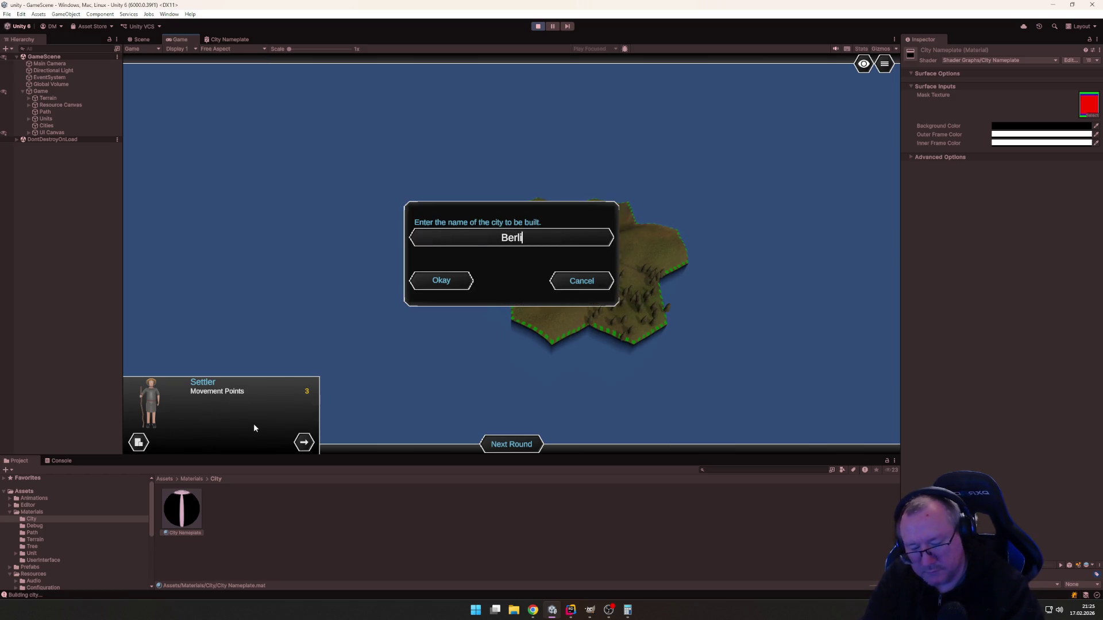
pyautogui.press('Return')
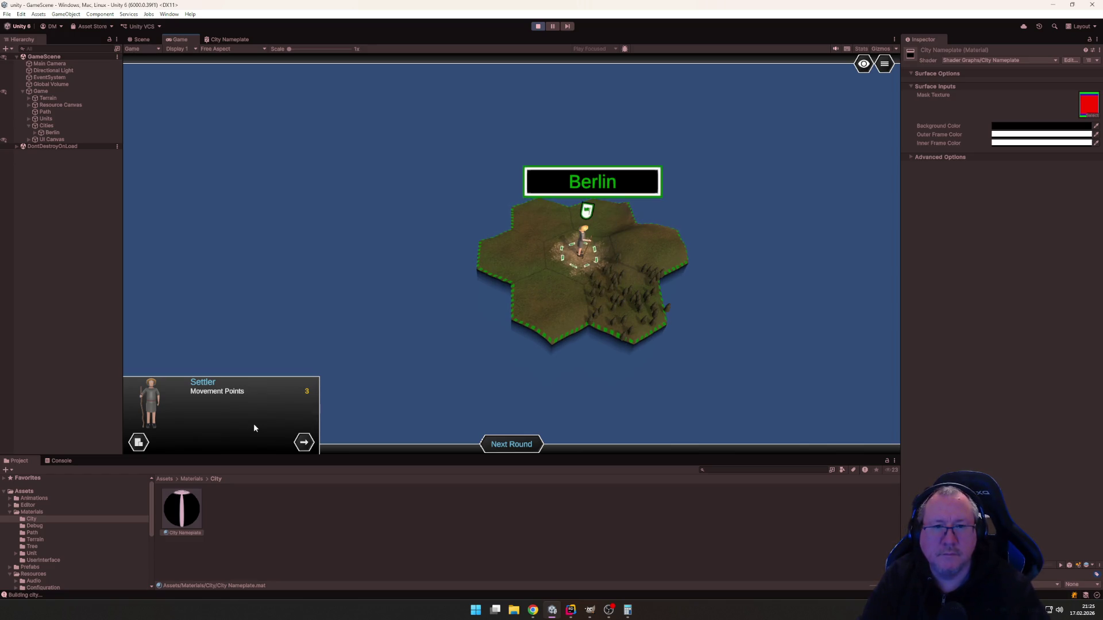
pyautogui.scroll(-2, 642, 298)
pyautogui.scroll(3, 622, 336)
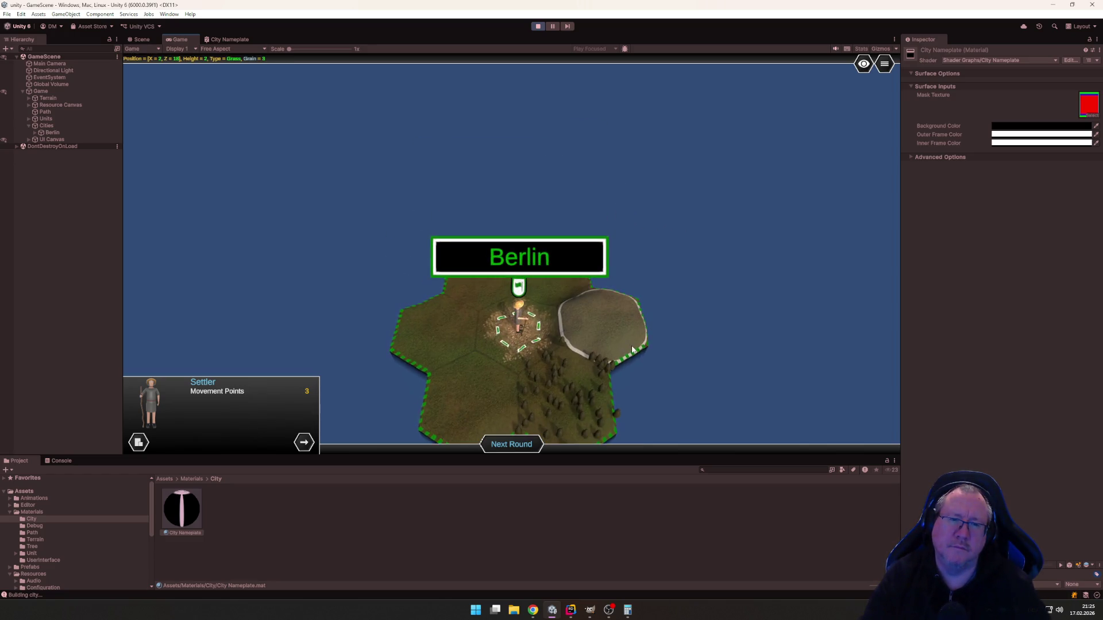
pyautogui.scroll(5, 630, 344)
pyautogui.scroll(-5, 631, 345)
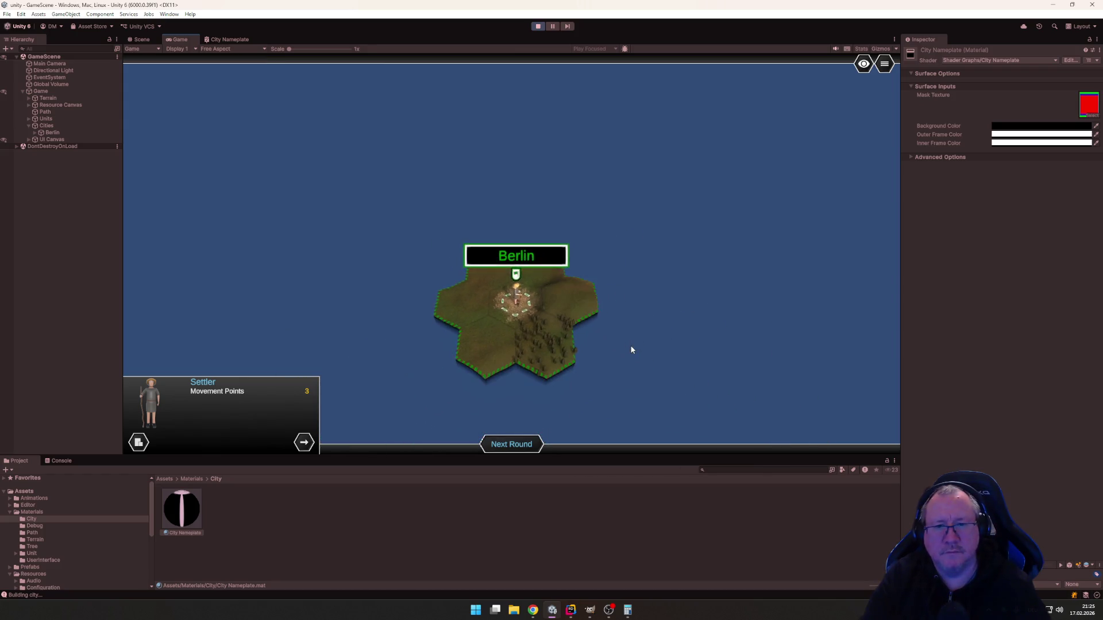
pyautogui.scroll(3, 630, 348)
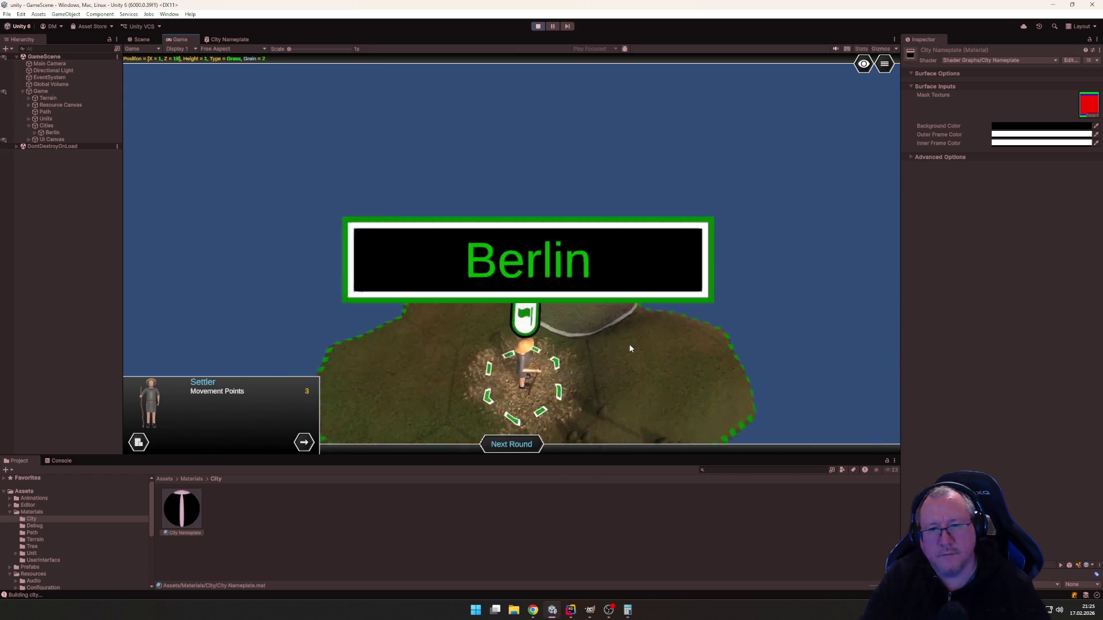
pyautogui.scroll(3, 630, 348)
pyautogui.scroll(-3, 630, 348)
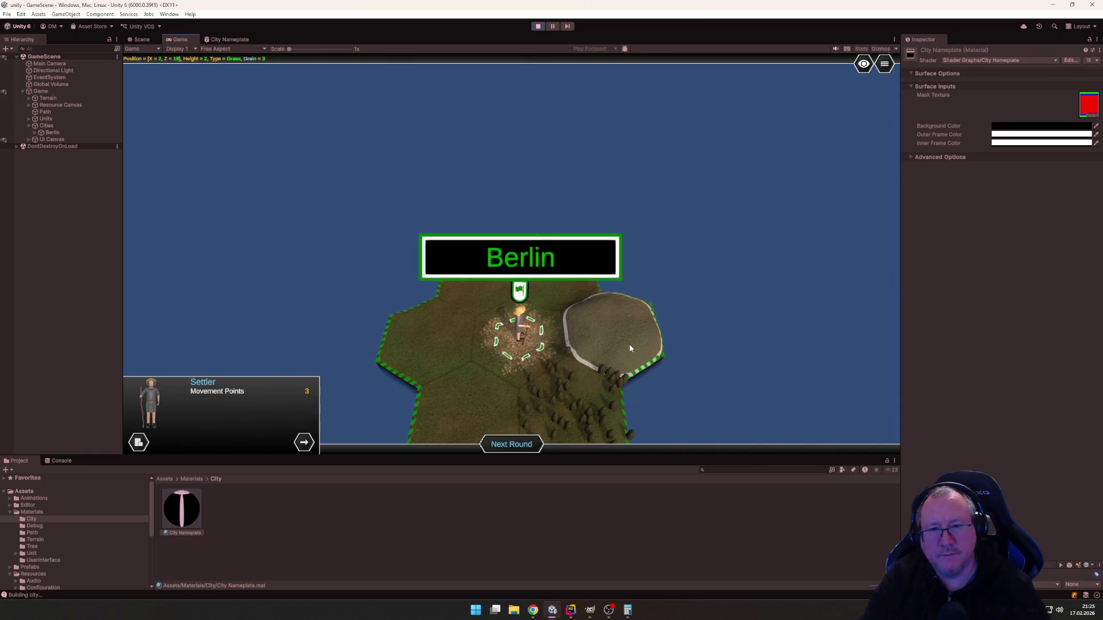
pyautogui.click(538, 26)
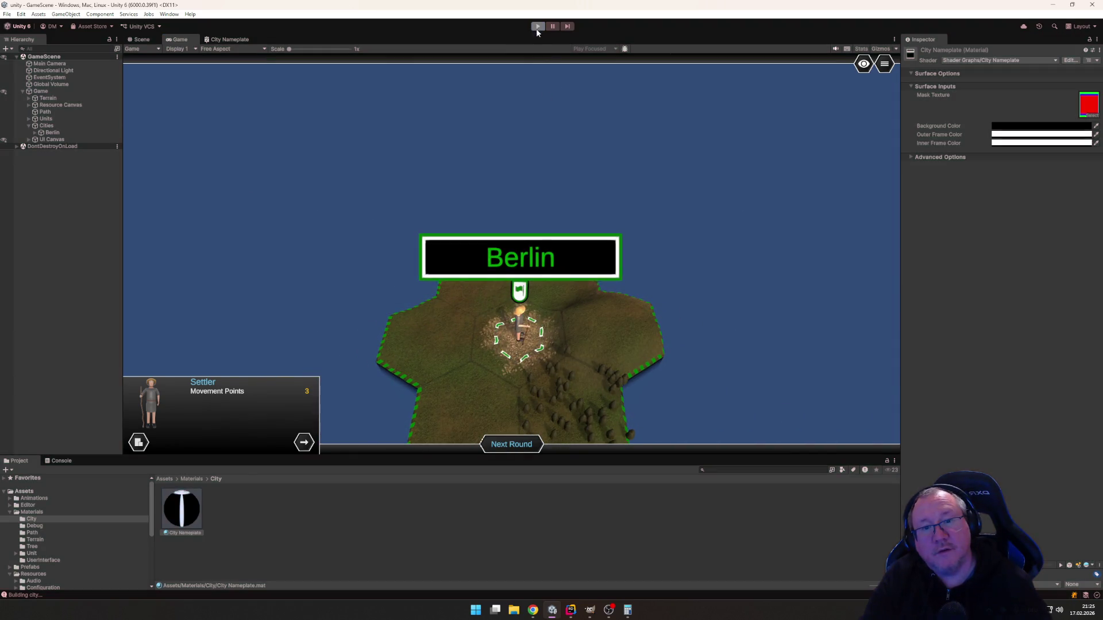
# Duplicate the outer frame SetColor line and append .Brighter() to the owner colour.
pyautogui.hotkey('alt', 'Tab')
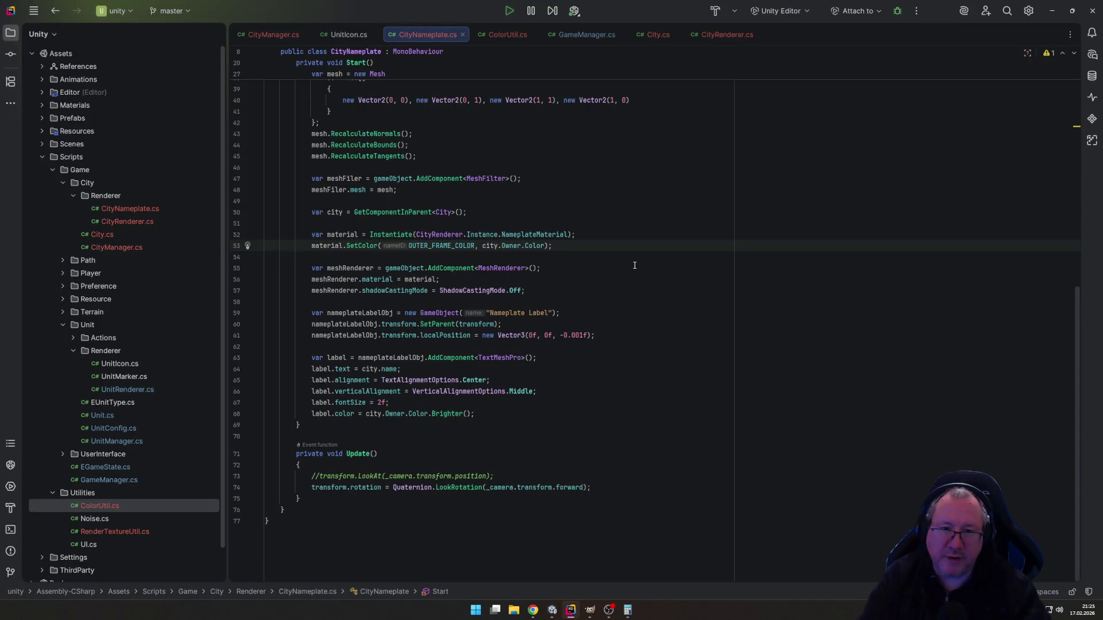
pyautogui.press('Home')
pyautogui.press('Down')
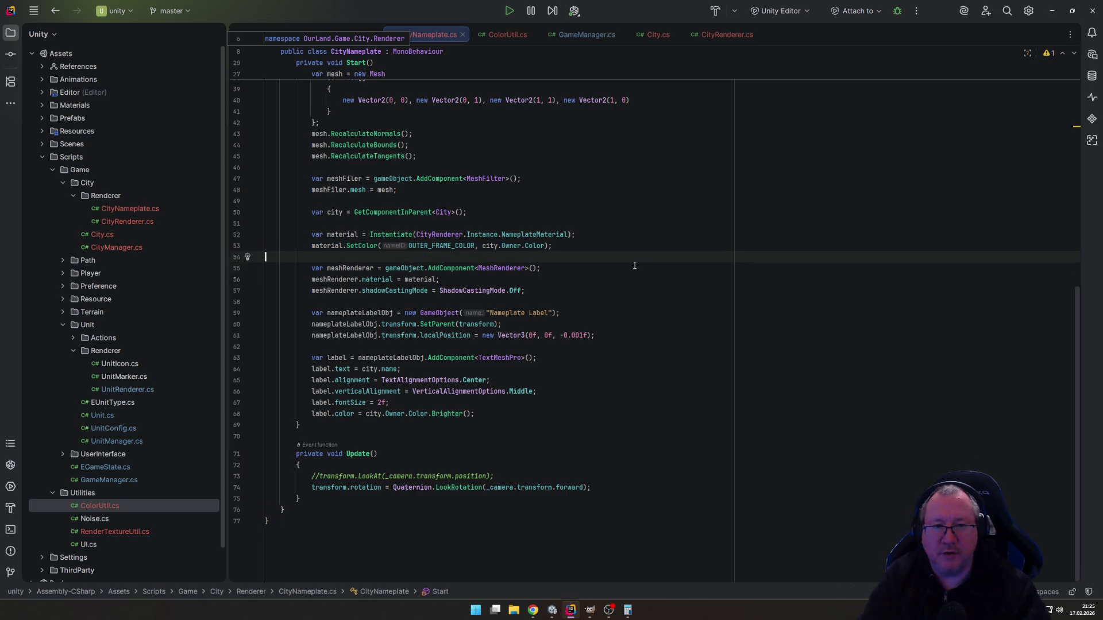
pyautogui.write('material.SetColor(OUTER_FRAME_COLOR, city.Owner.Color);')
pyautogui.press('Up')
pyautogui.press('End')
pyautogui.press('Left')
pyautogui.press('Left')
pyautogui.write('.')
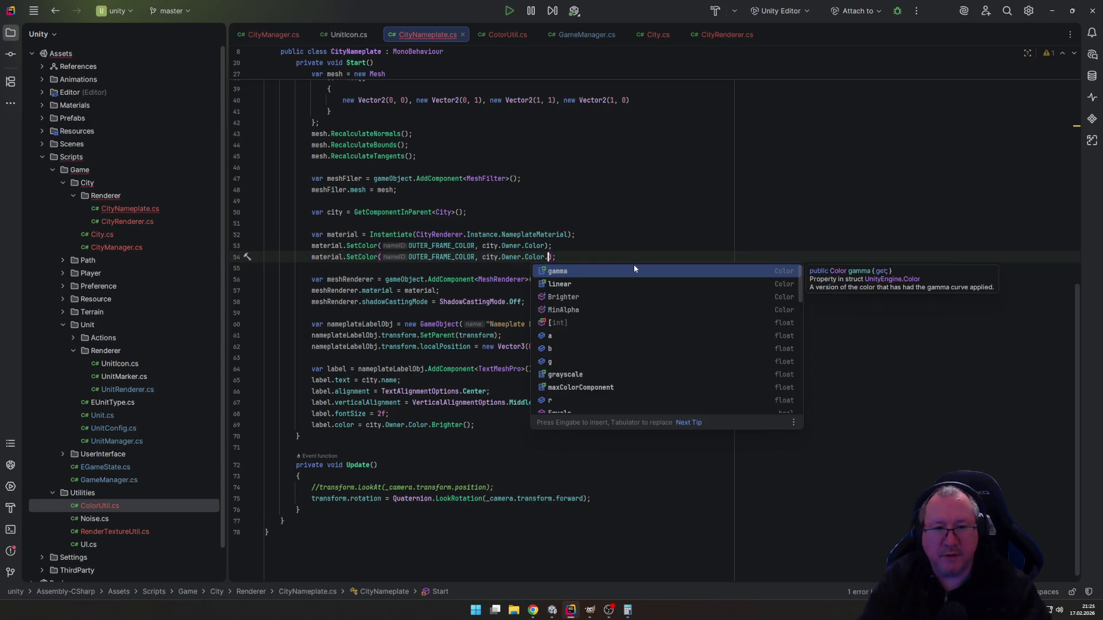
pyautogui.press('Down')
pyautogui.press('Down')
pyautogui.press('Return')
pyautogui.press('End')
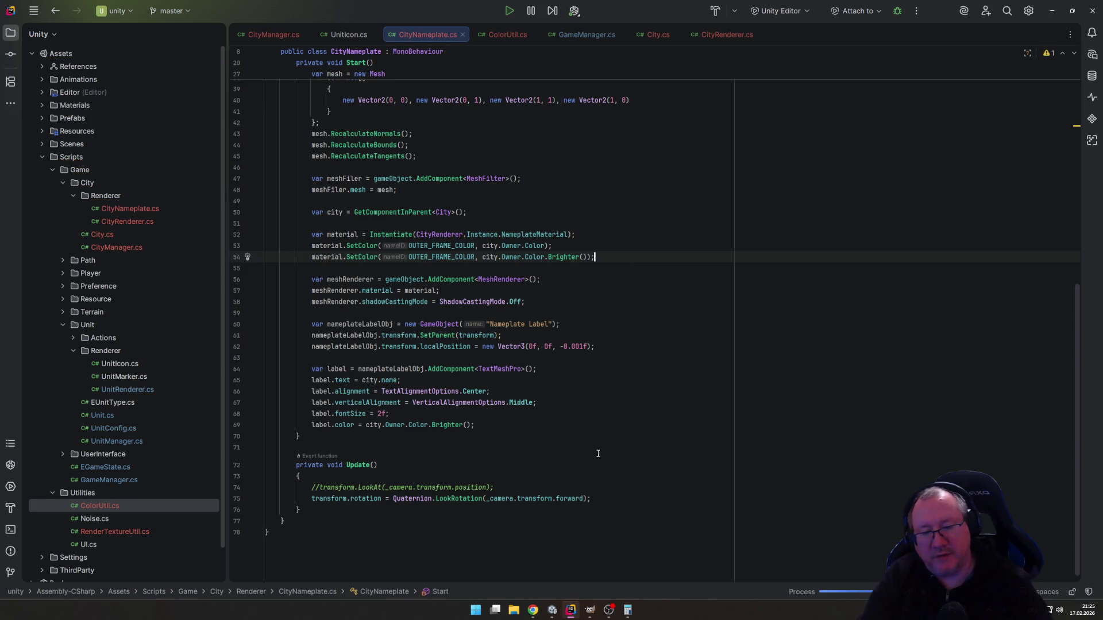
pyautogui.moveTo(554, 615)
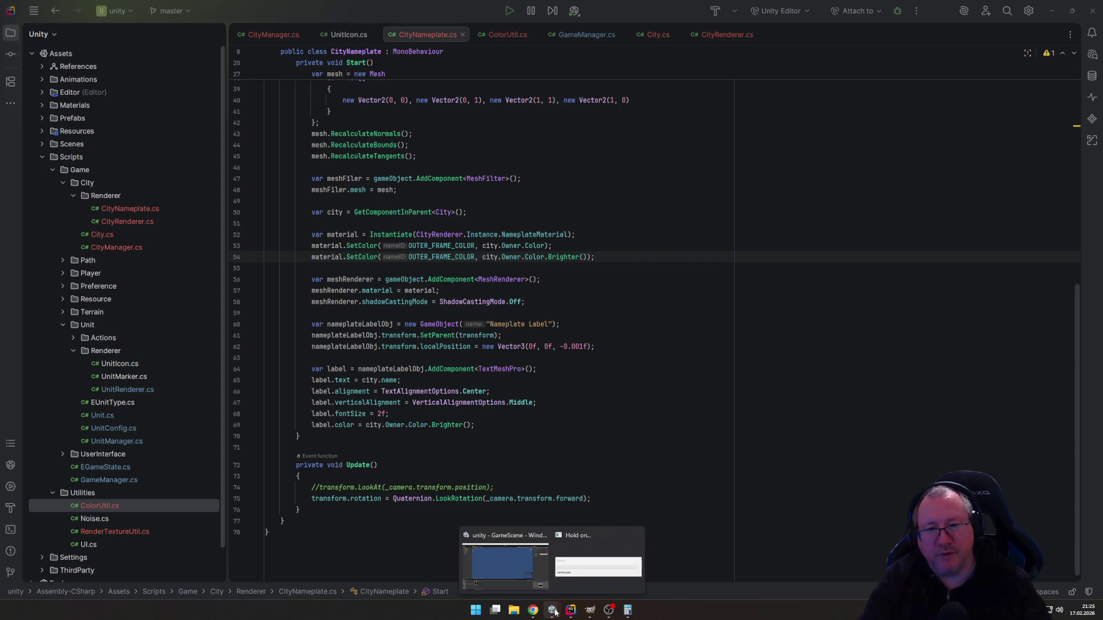
# Change OUTER_FRAME_COLOR to INNER_FRAME_COLOR on the new SetColor line.
pyautogui.click(409, 257)
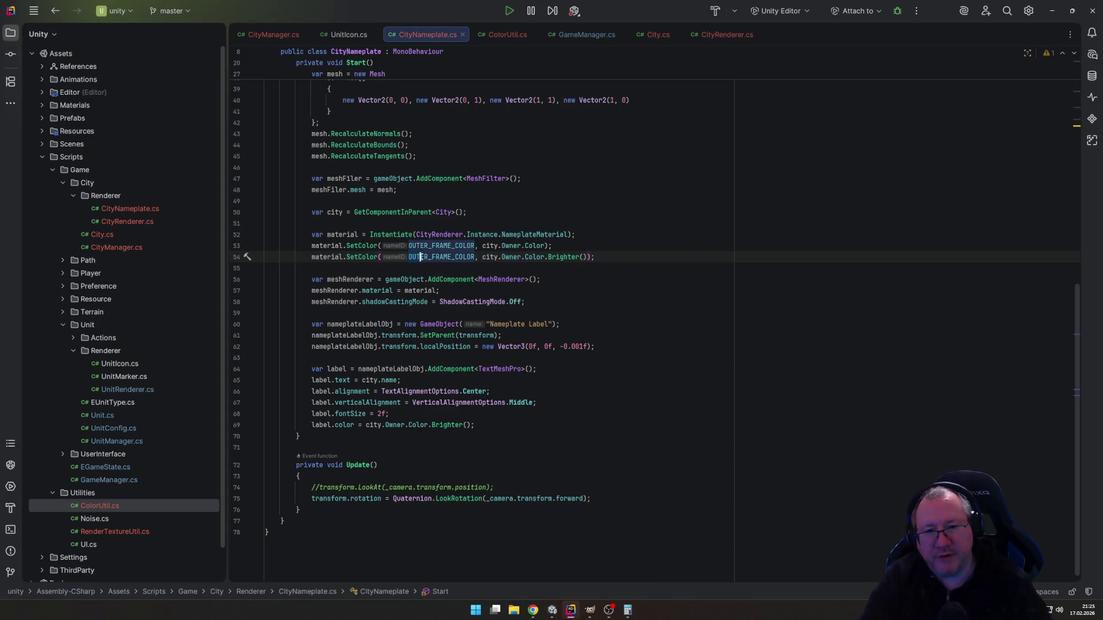
pyautogui.write('INNER')
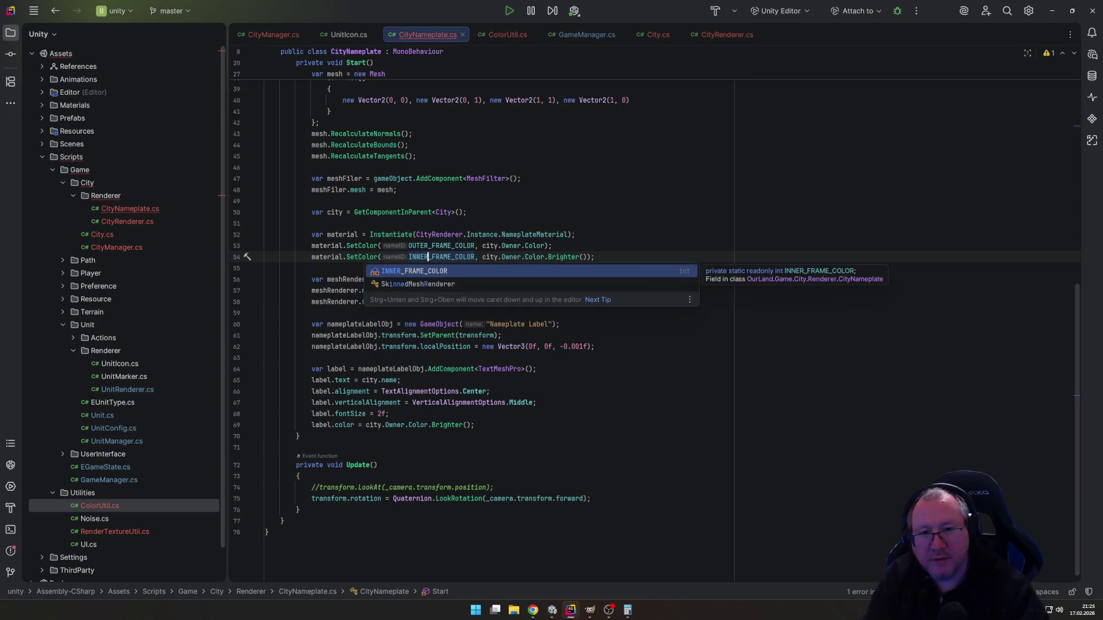
pyautogui.press('Escape')
pyautogui.click(620, 476)
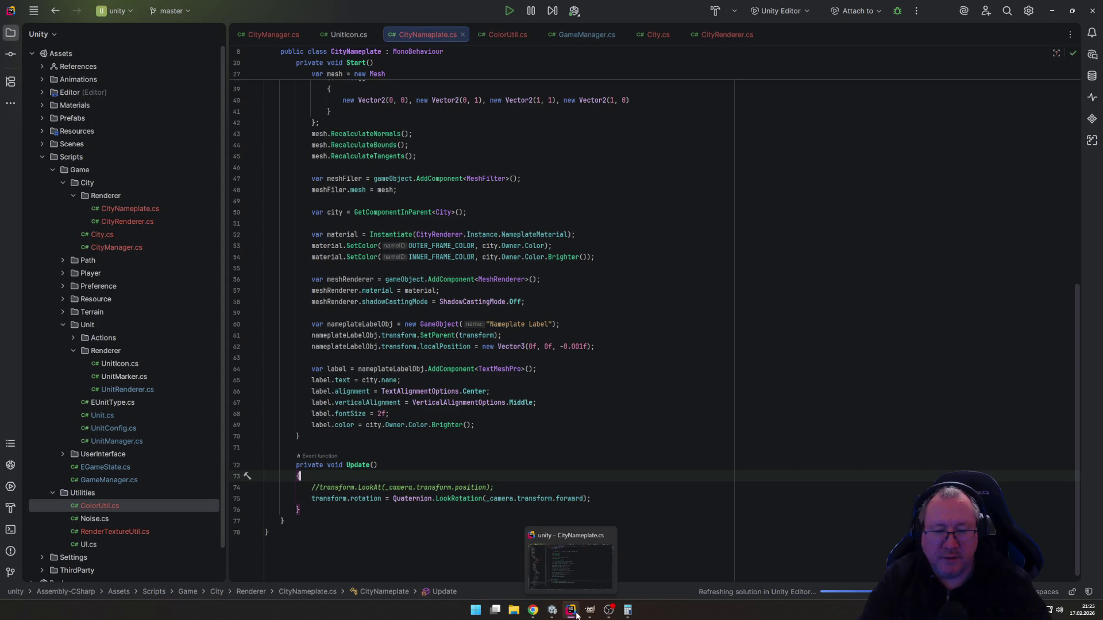
pyautogui.moveTo(550, 613)
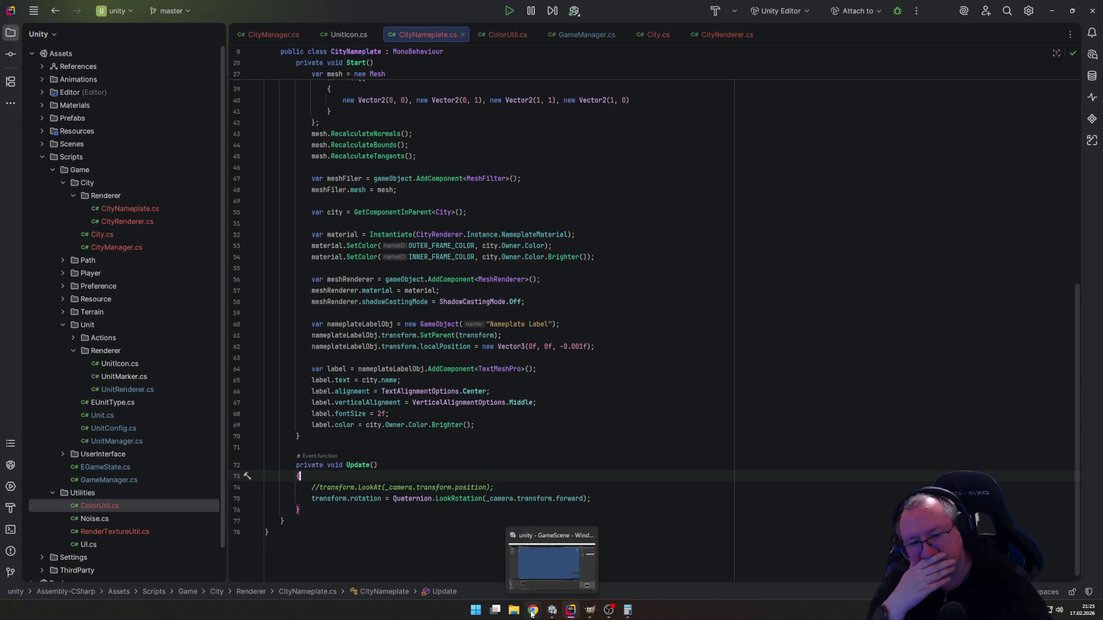
# Start the game, move the settler, and found a city named Langer Stadtname.
pyautogui.click(553, 610)
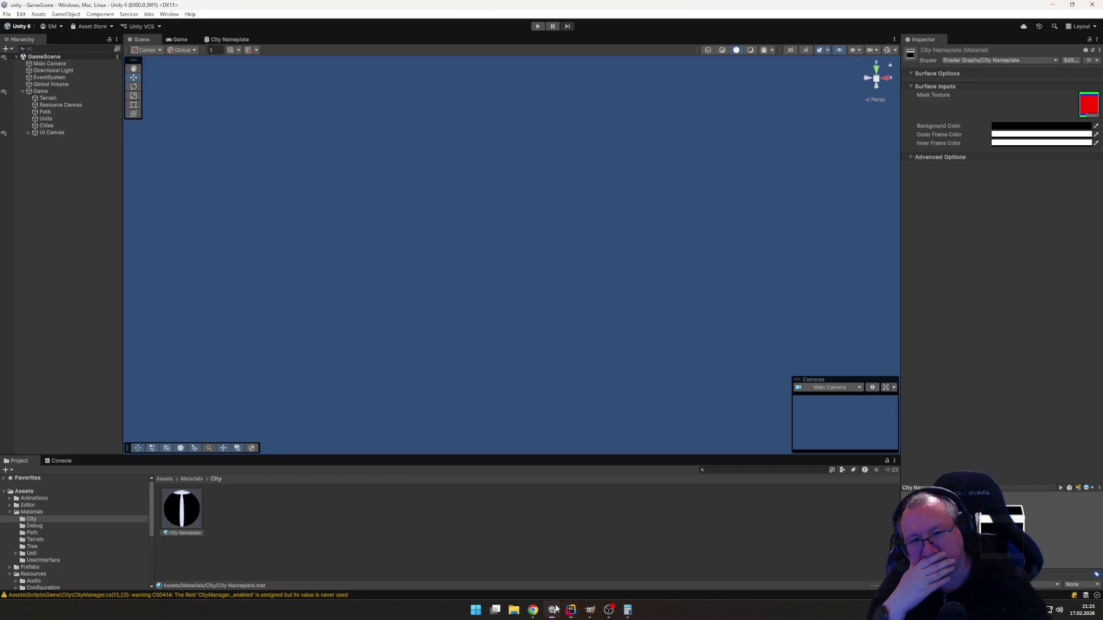
pyautogui.click(537, 27)
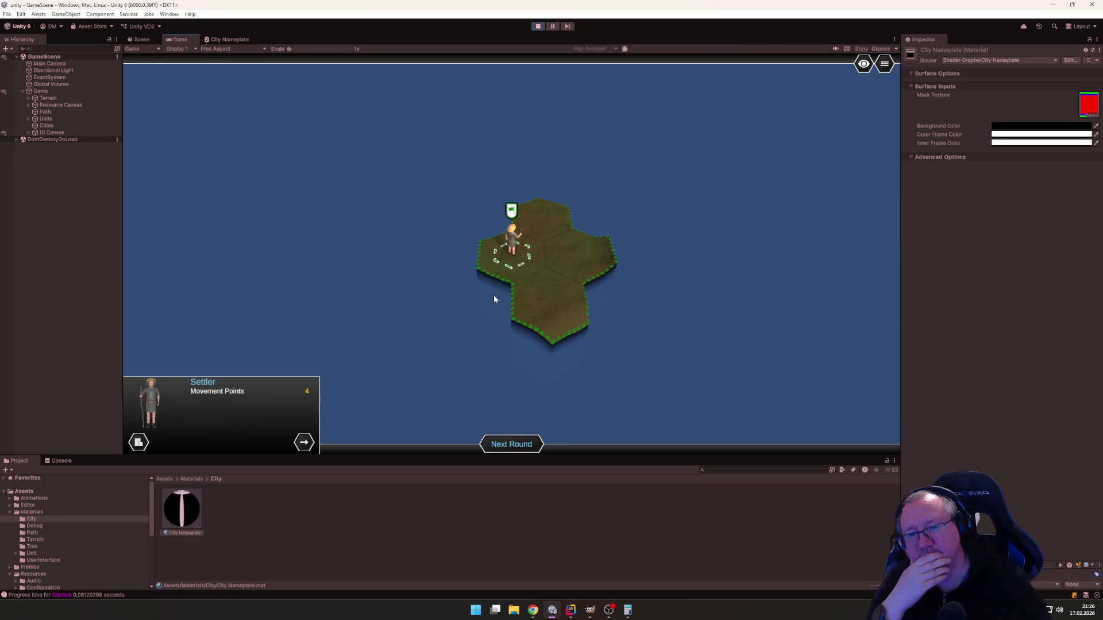
pyautogui.rightClick(556, 247)
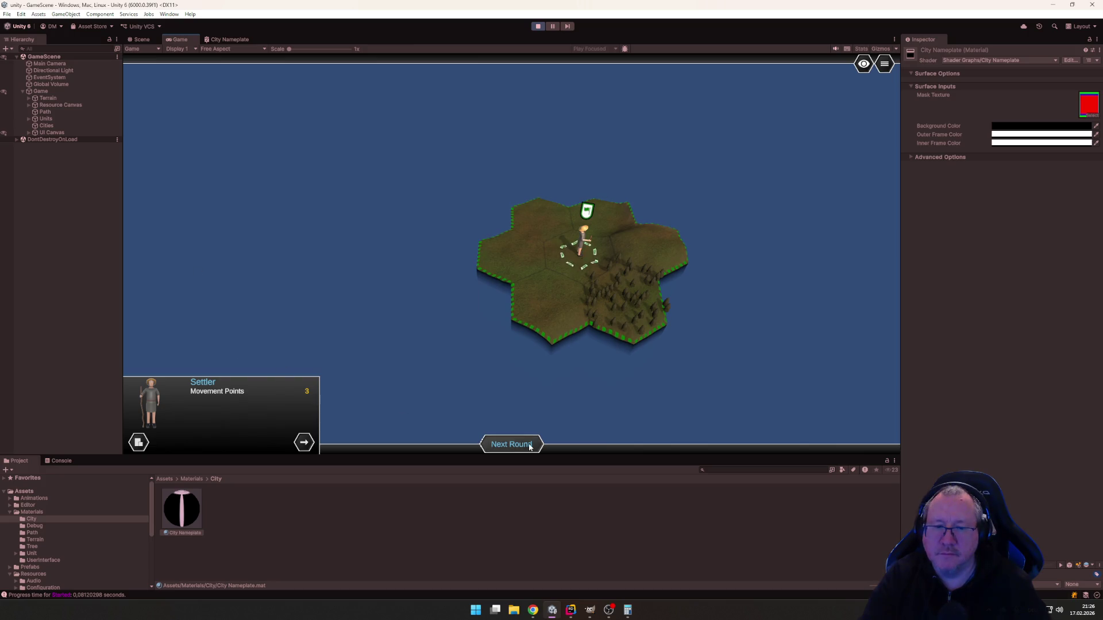
pyautogui.click(139, 442)
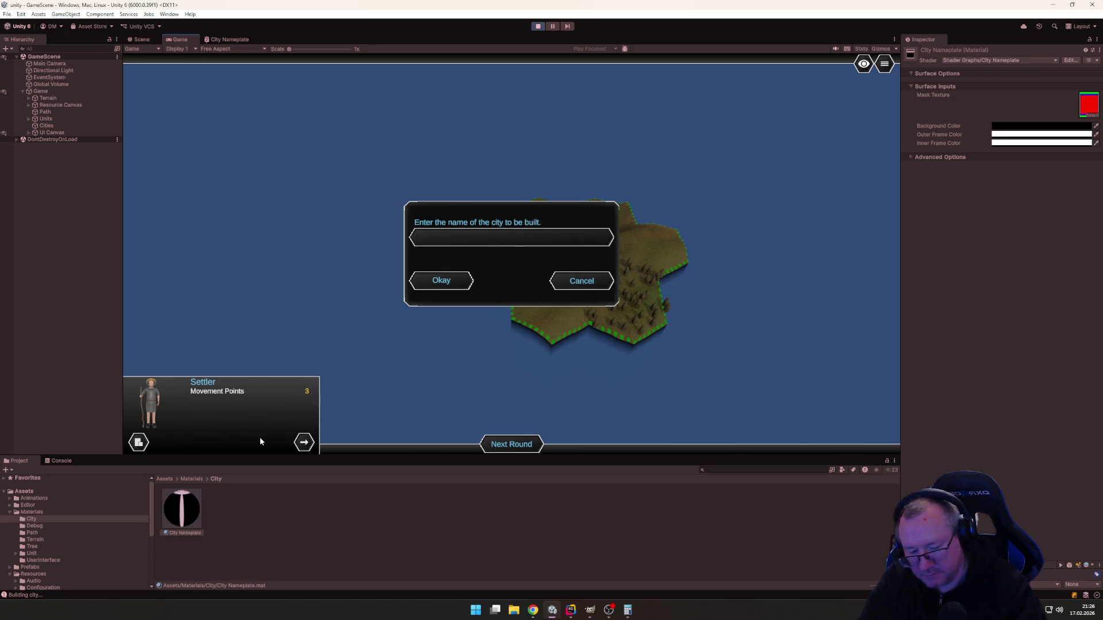
pyautogui.write('Langer Stadtname')
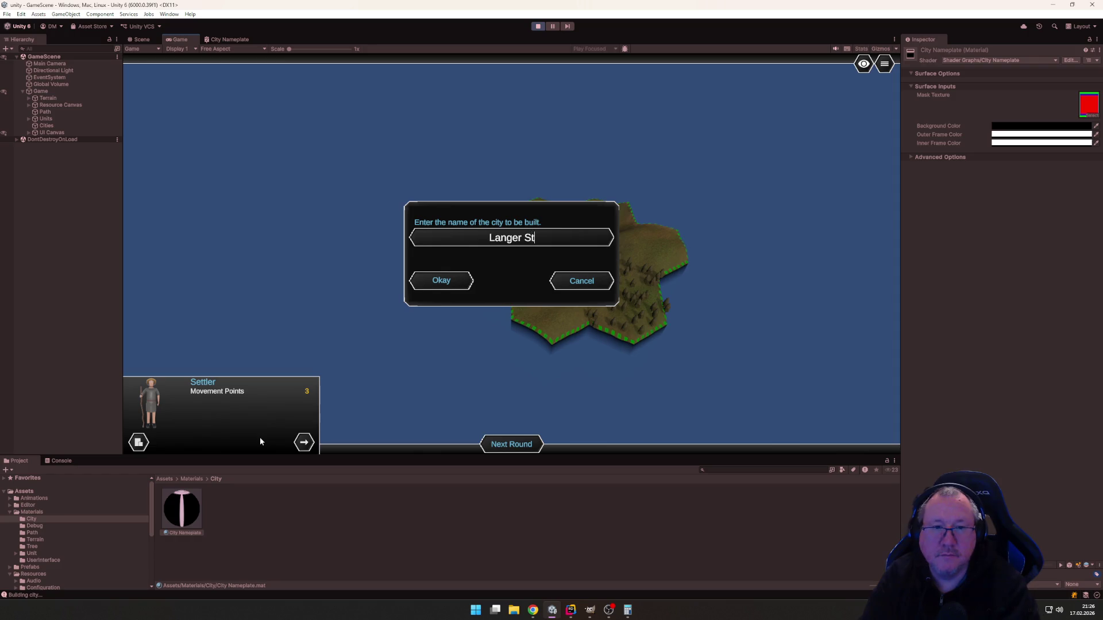
pyautogui.press('Return')
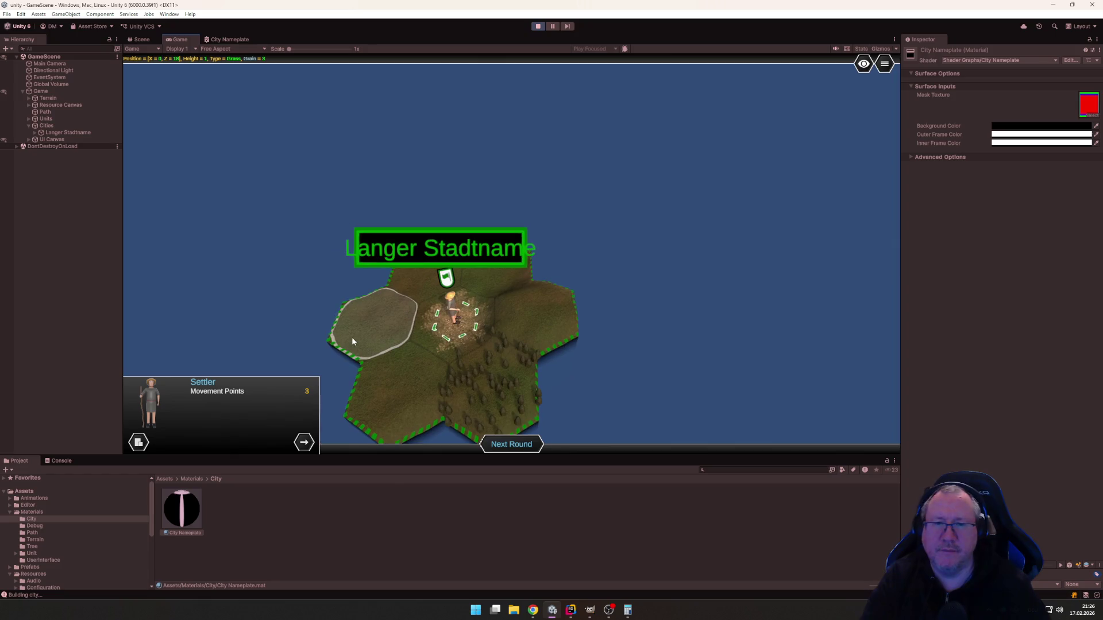
pyautogui.press('d')
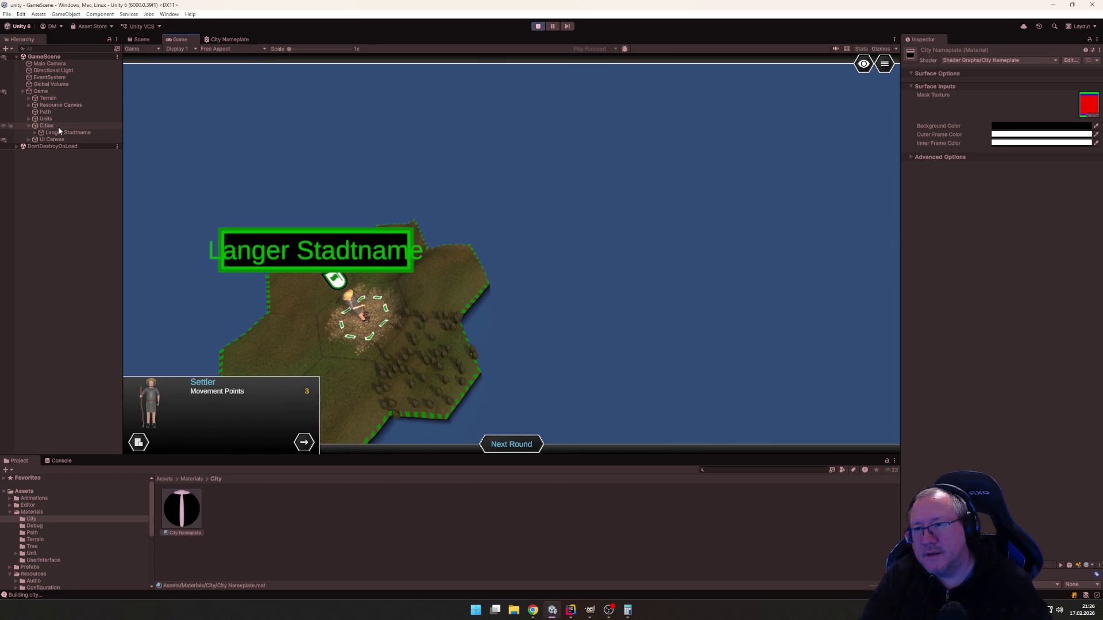
# Set the Nameplate Label's TextMeshPro font size under Langer Stadtname to 1.5.
pyautogui.click(81, 133)
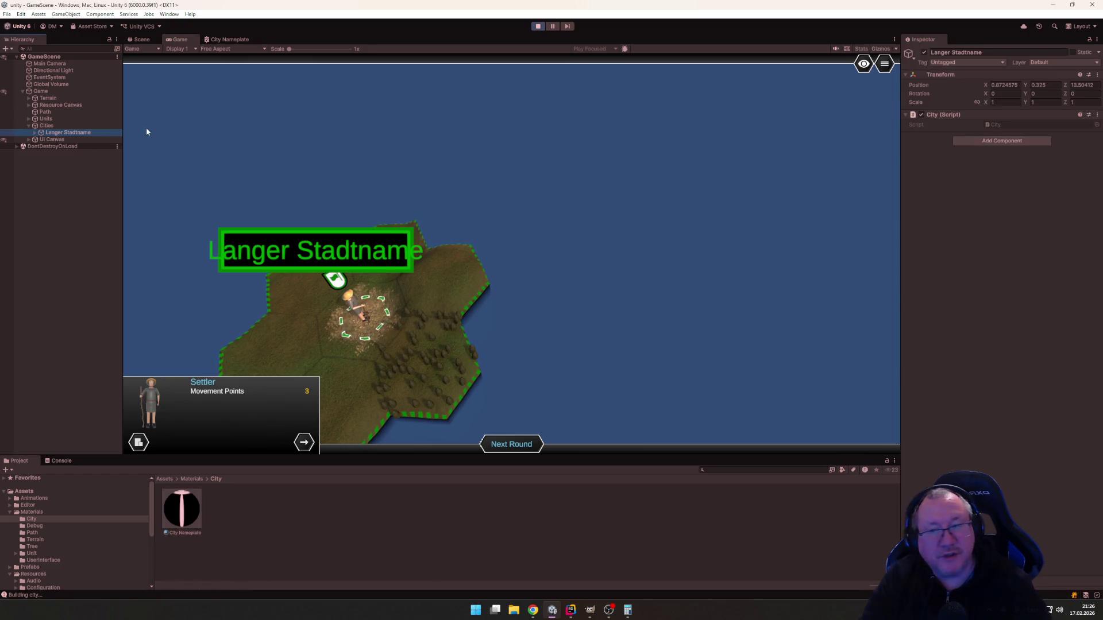
pyautogui.click(35, 133)
pyautogui.click(64, 140)
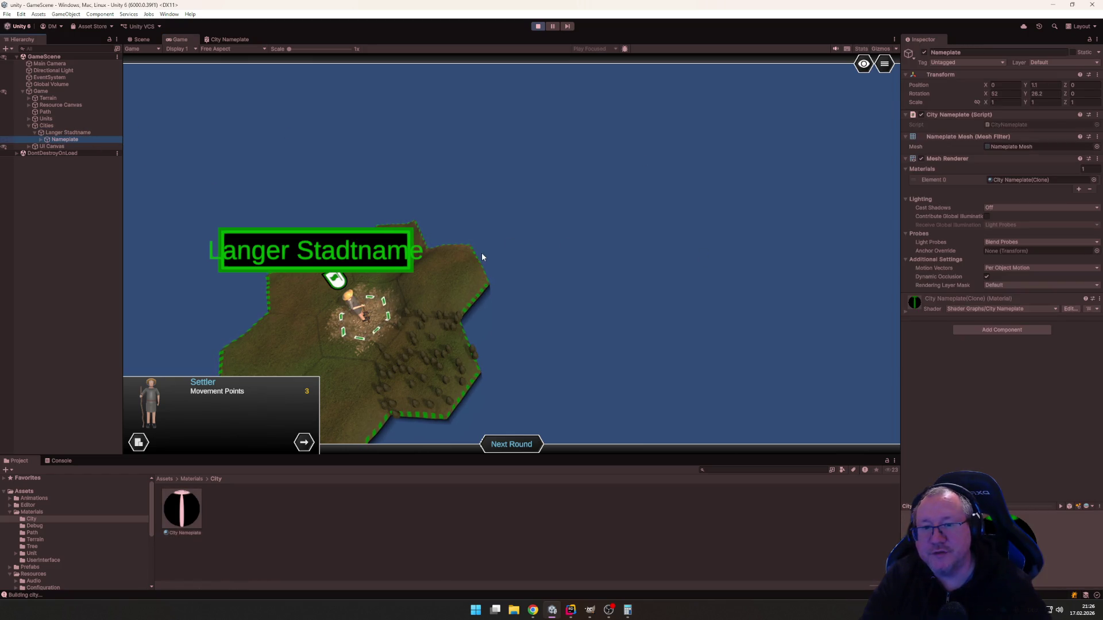
pyautogui.press('a')
pyautogui.press('s')
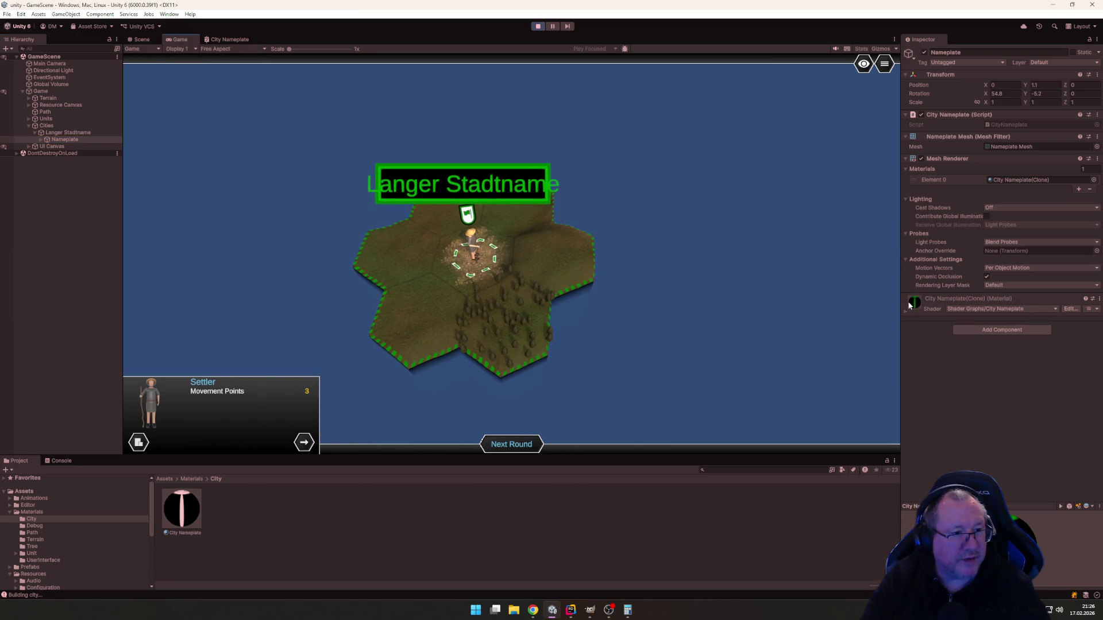
pyautogui.click(41, 140)
pyautogui.click(78, 146)
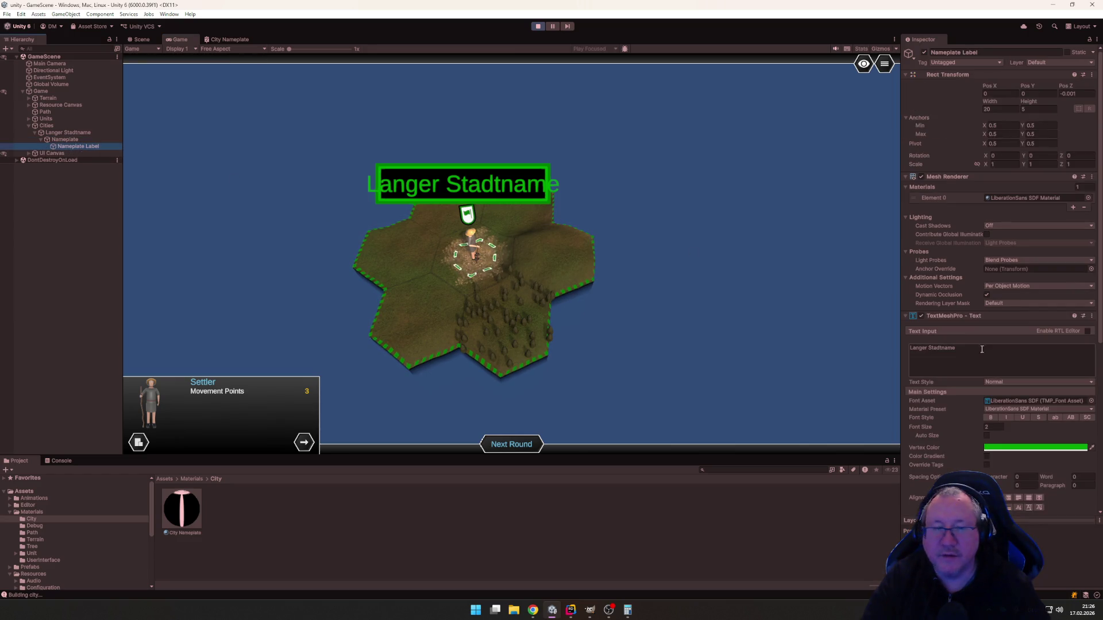
pyautogui.click(994, 426)
pyautogui.write('1')
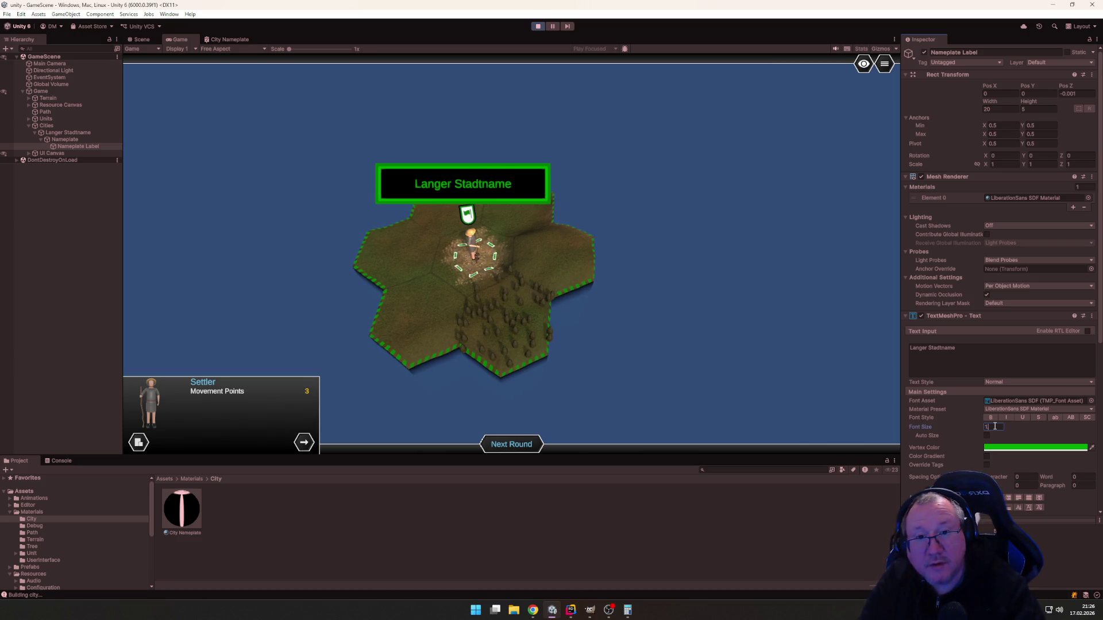
pyautogui.write('.8')
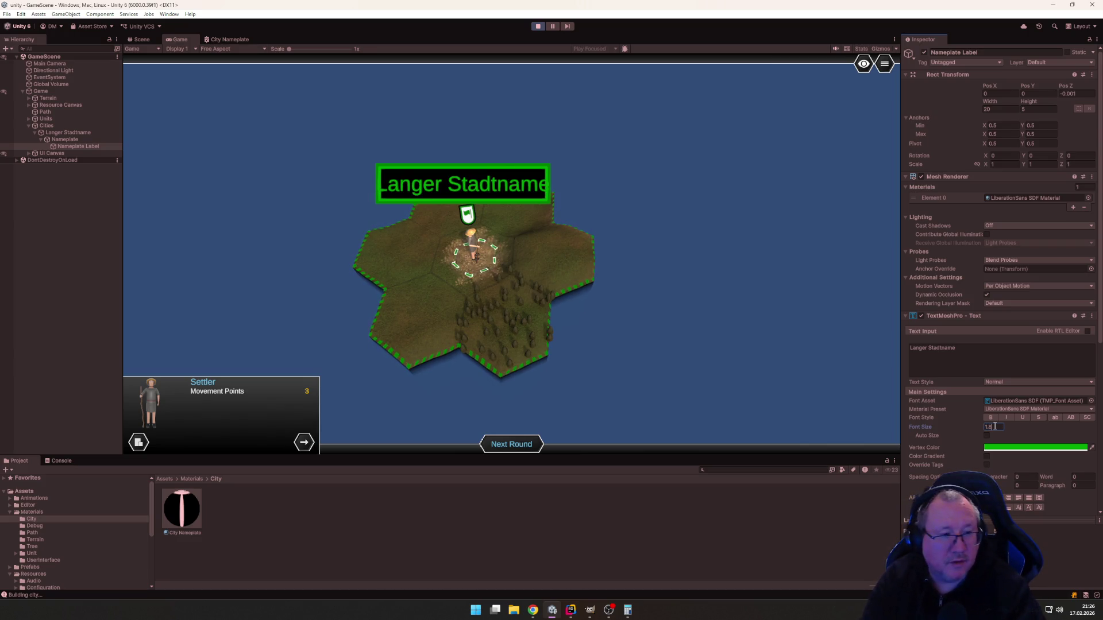
pyautogui.press('BackSpace')
pyautogui.write('5')
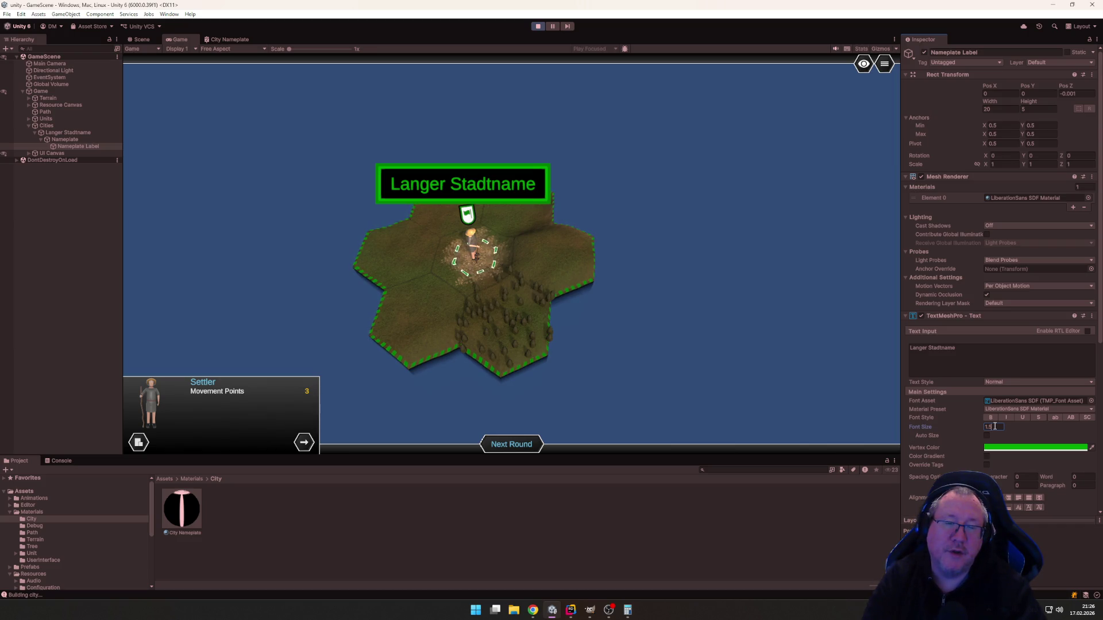
# Look around the island to confirm the name fits, then stop the game.
pyautogui.scroll(-3, 699, 227)
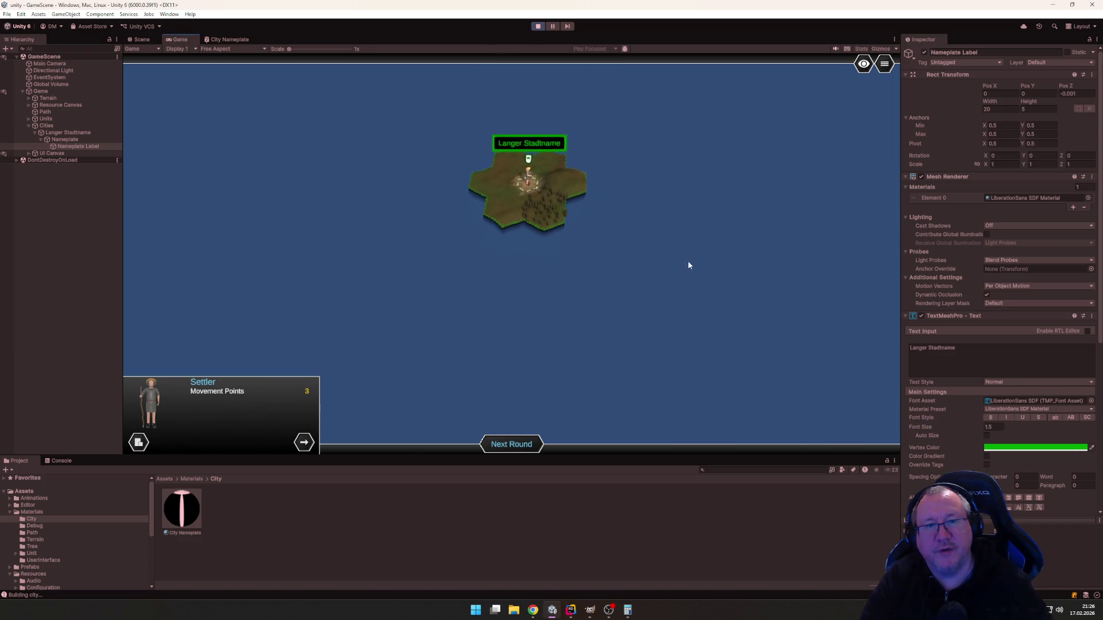
pyautogui.scroll(-2, 743, 204)
pyautogui.scroll(5, 760, 364)
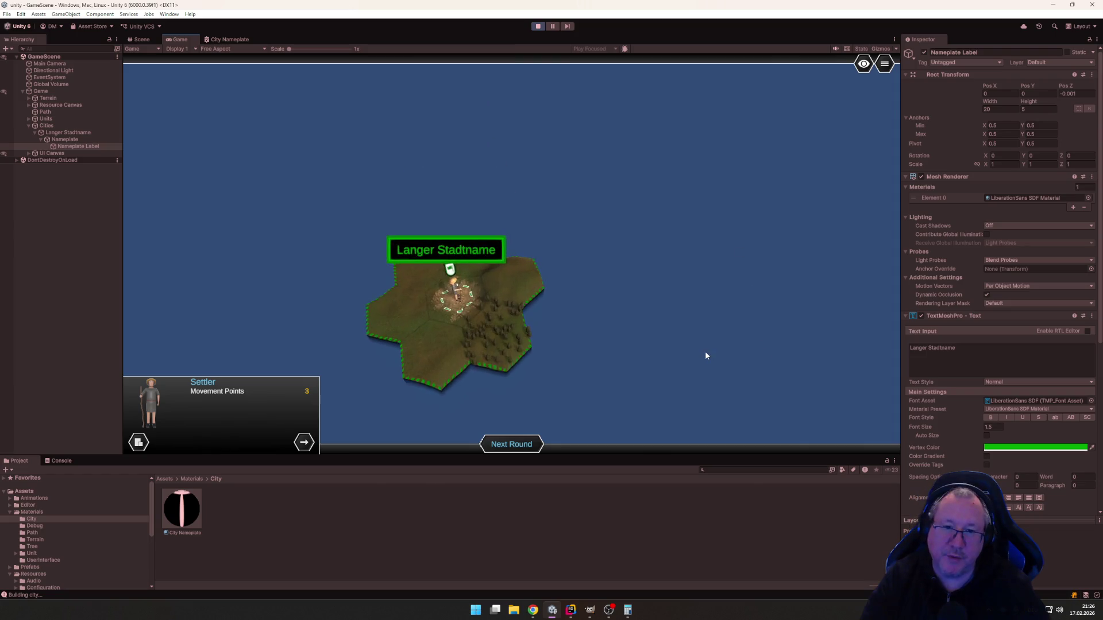
pyautogui.scroll(5, 620, 364)
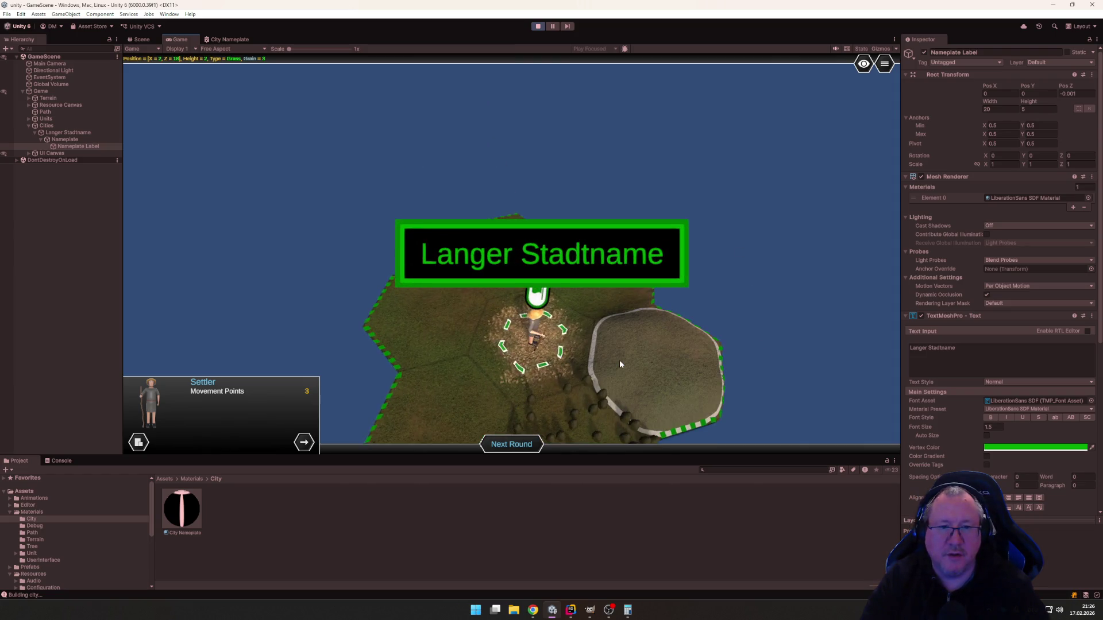
pyautogui.scroll(-5, 620, 362)
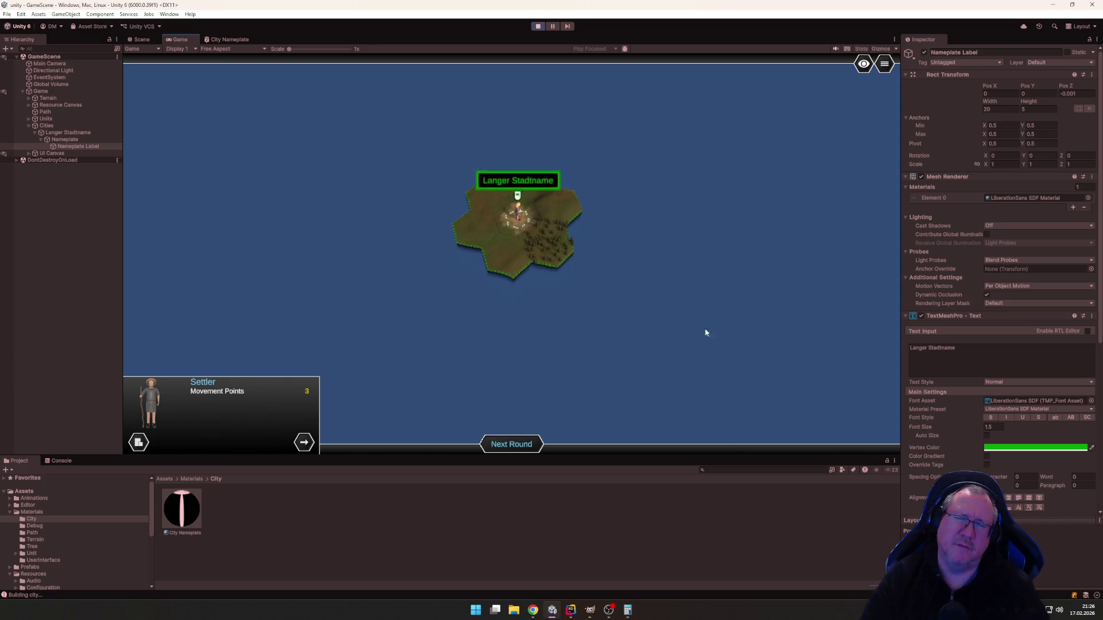
pyautogui.moveTo(705, 332)
pyautogui.mouseDown()
pyautogui.moveTo(798, 247)
pyautogui.moveTo(602, 284)
pyautogui.moveTo(712, 299)
pyautogui.moveTo(794, 284)
pyautogui.moveTo(643, 290)
pyautogui.moveTo(761, 293)
pyautogui.moveTo(663, 309)
pyautogui.mouseUp()
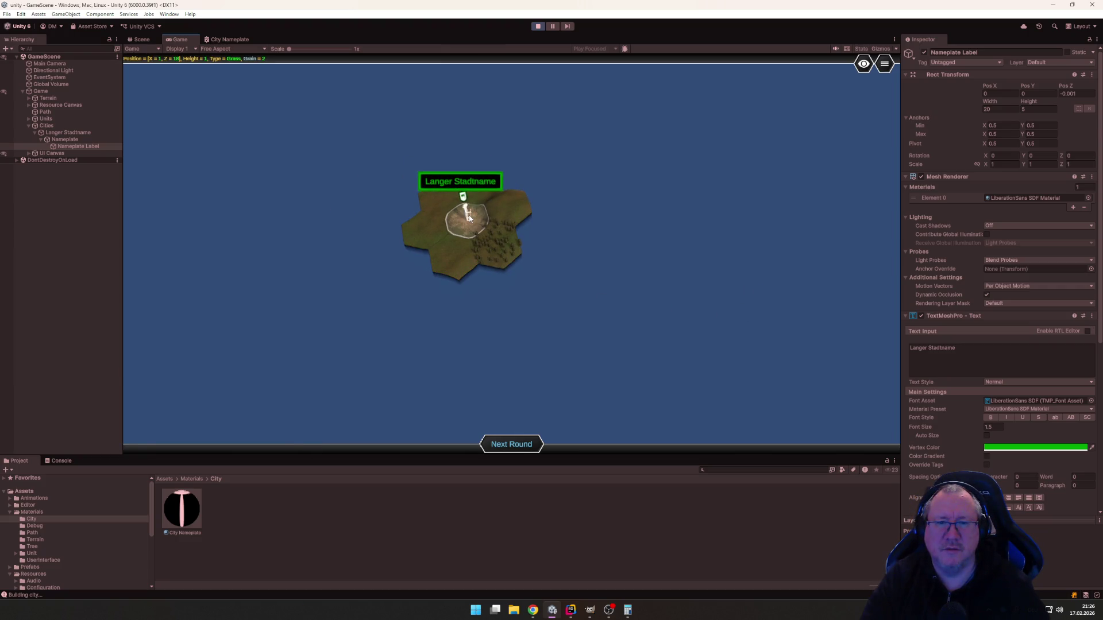
pyautogui.click(535, 26)
# Open GameManager.cs and duplicate the Player 1 creation line.
pyautogui.hotkey('alt', 'Tab')
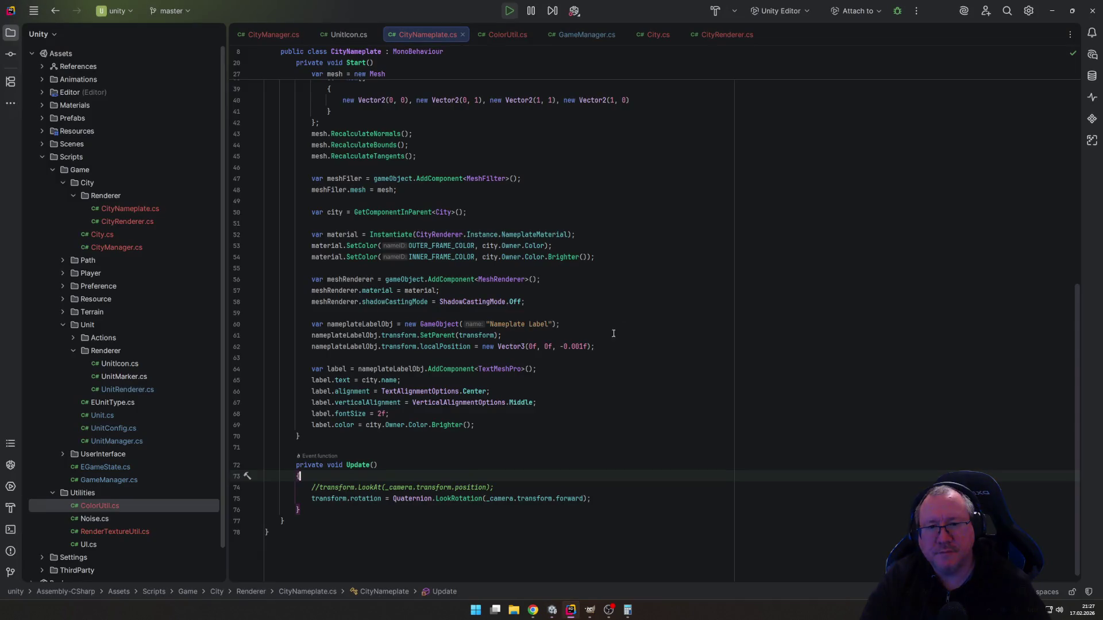
pyautogui.scroll(-1, 126, 561)
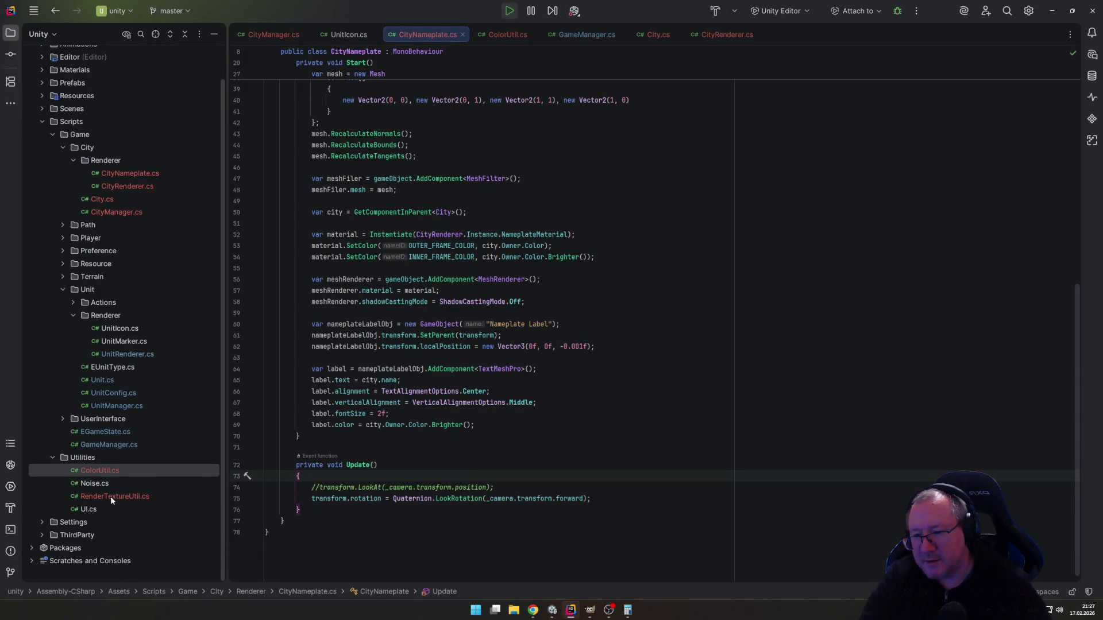
pyautogui.doubleClick(109, 445)
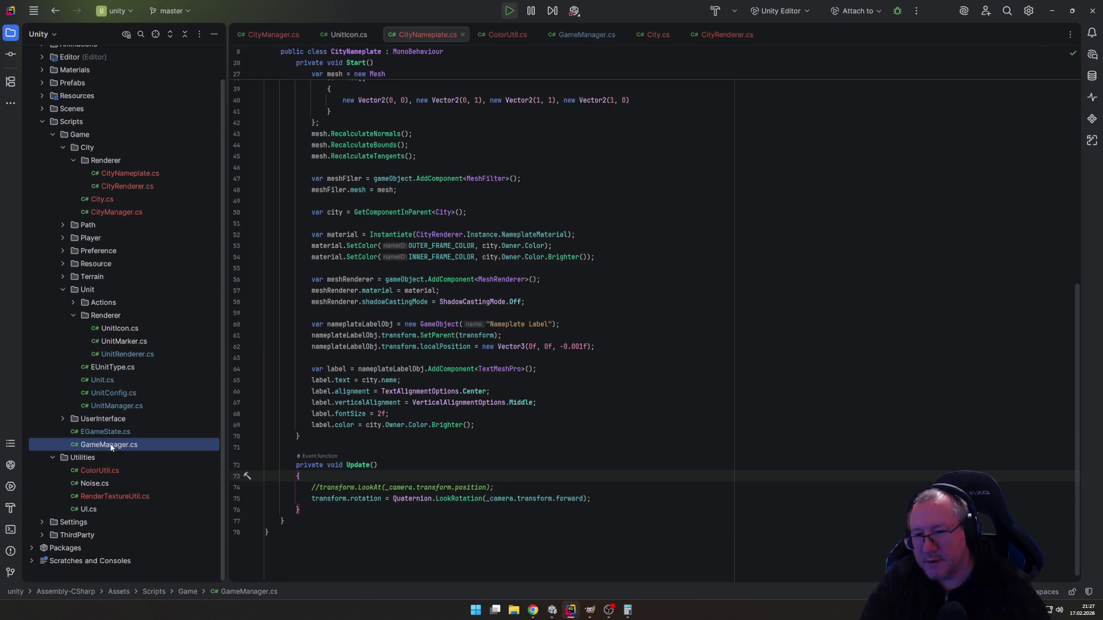
pyautogui.press('Up')
pyautogui.press('Up')
pyautogui.press('Up')
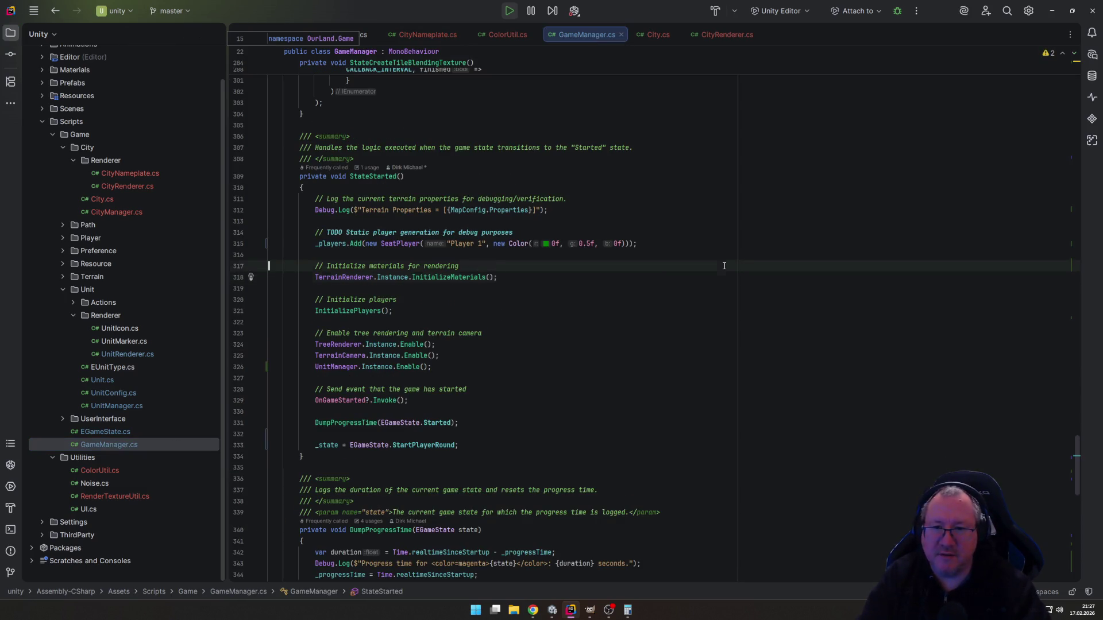
pyautogui.press('Home')
pyautogui.hotkey('shift', 'Down')
pyautogui.hotkey('ctrl', 'c')
pyautogui.press('Escape')
pyautogui.hotkey('ctrl', 'v')
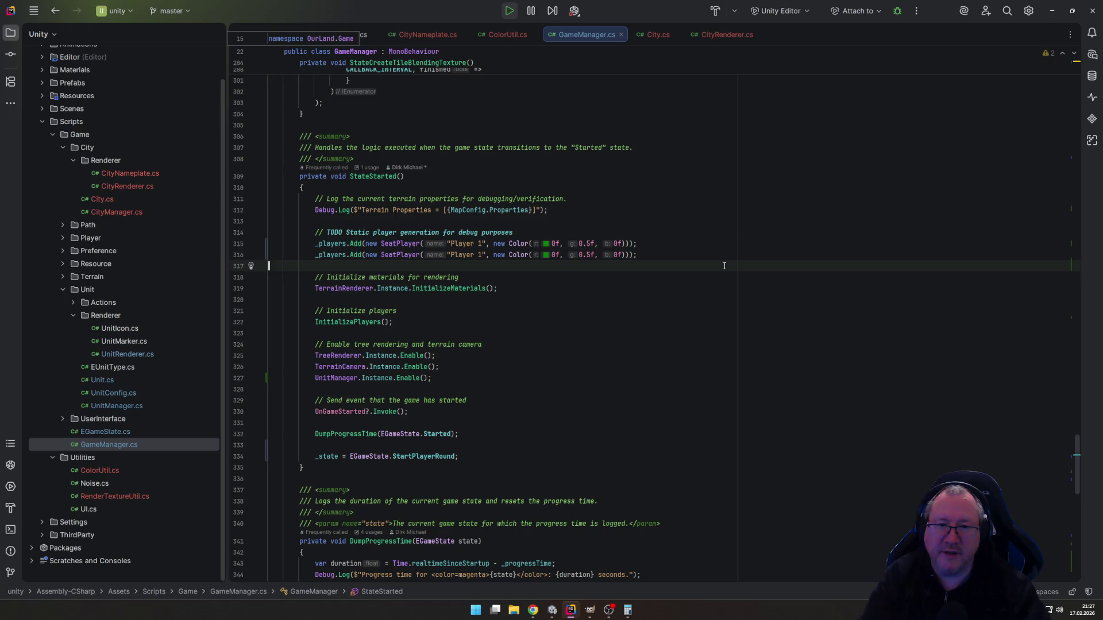
# Make the copy Player 2 with red colour (0.5, 0, 0), then return to Unity.
pyautogui.click(481, 255)
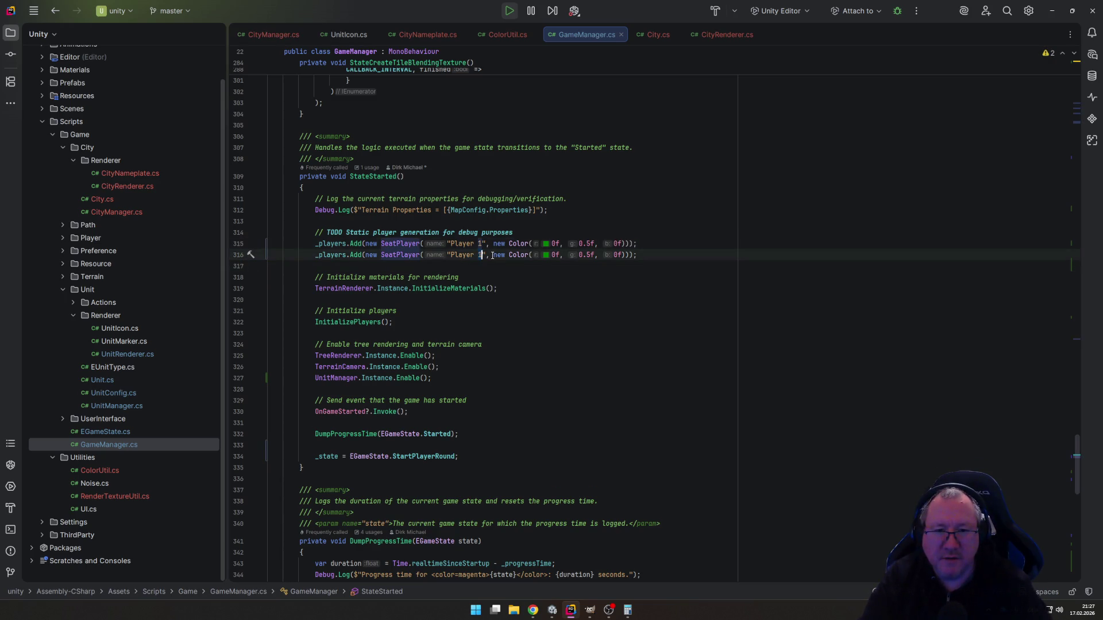
pyautogui.write('2')
pyautogui.click(552, 255)
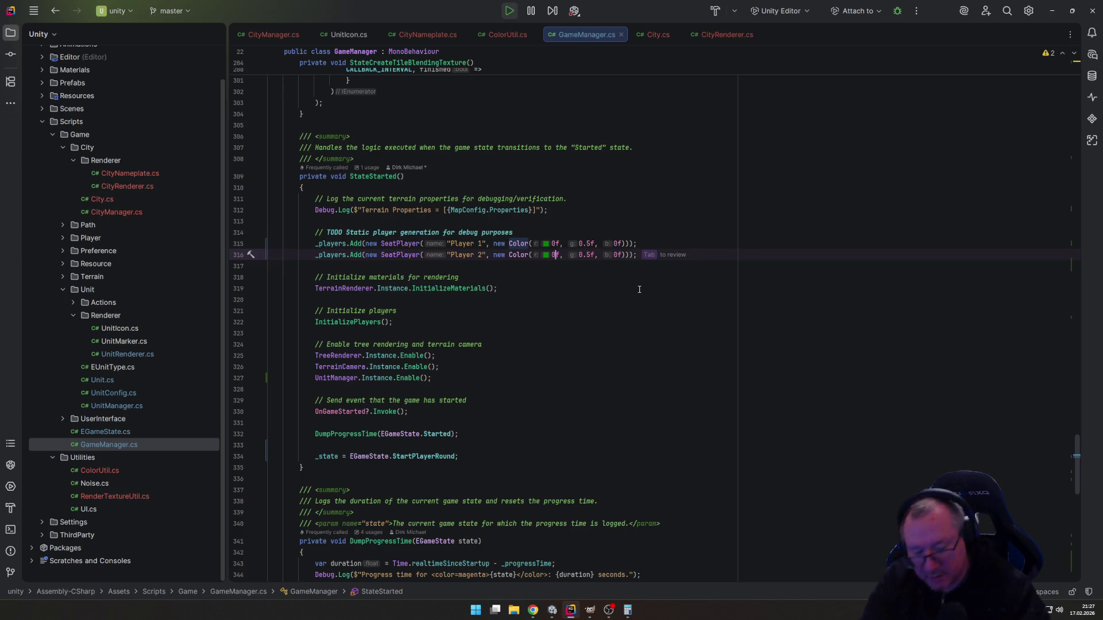
pyautogui.write('.5')
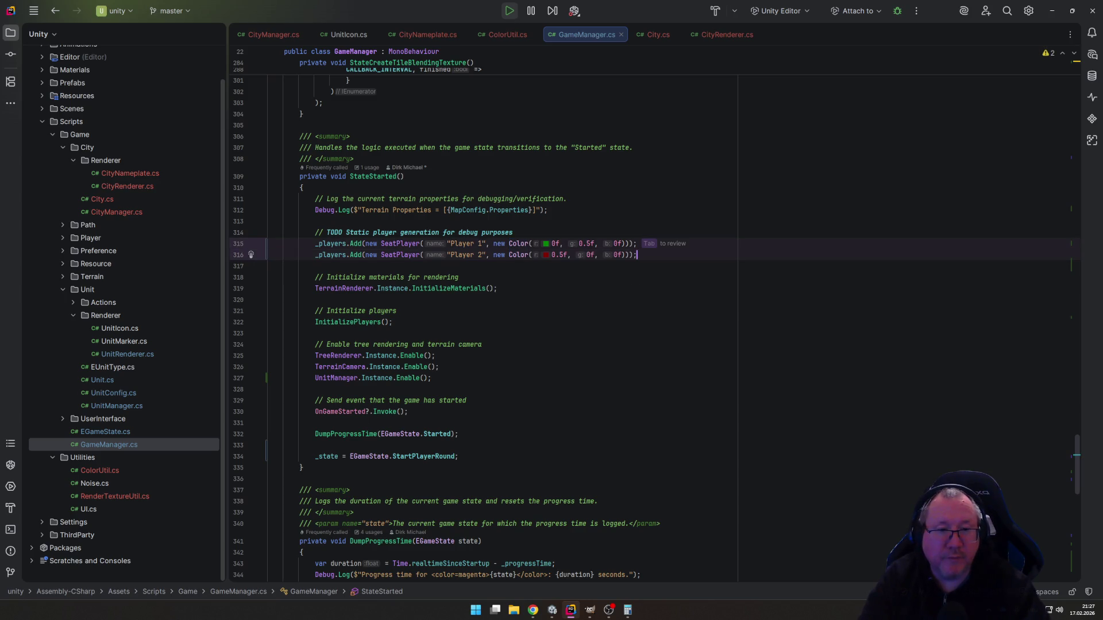
pyautogui.scroll(-9, 678, 365)
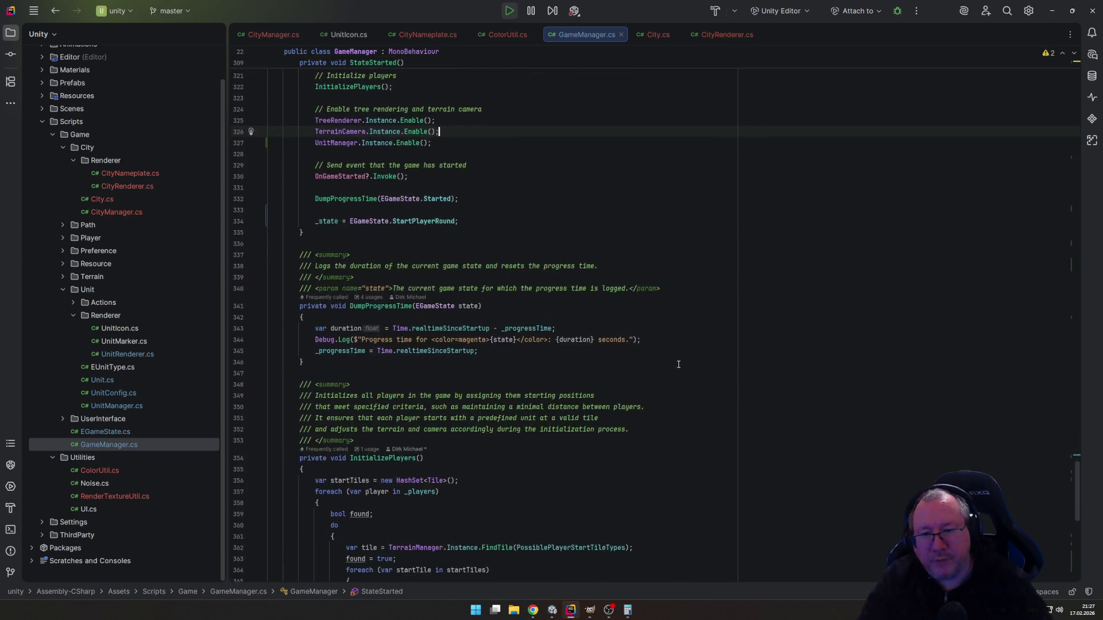
pyautogui.scroll(-6, 678, 366)
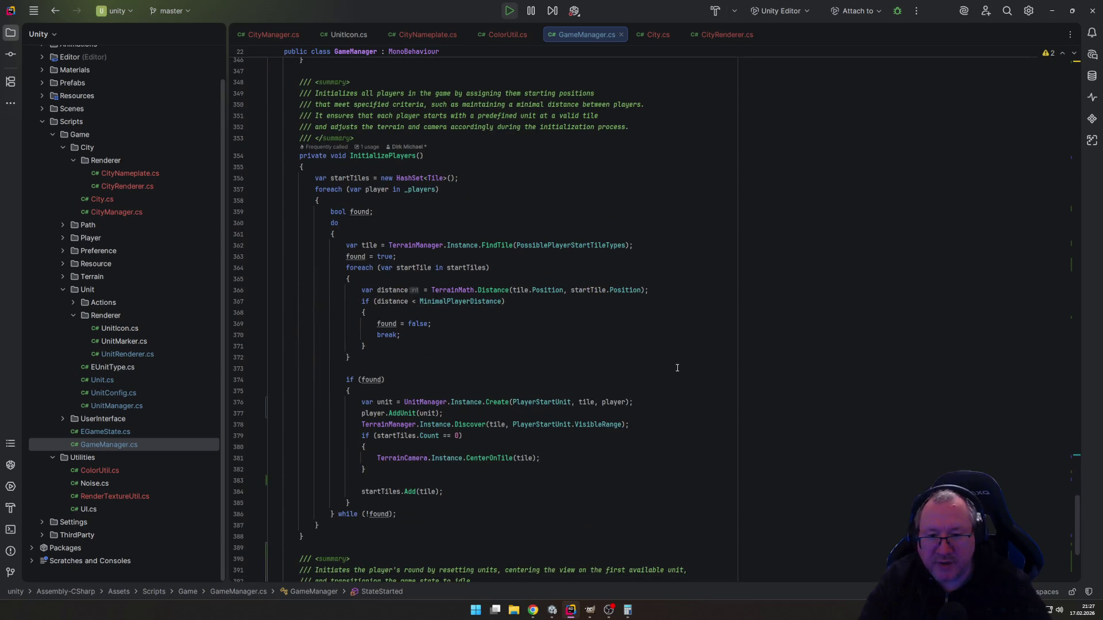
pyautogui.scroll(-2, 677, 368)
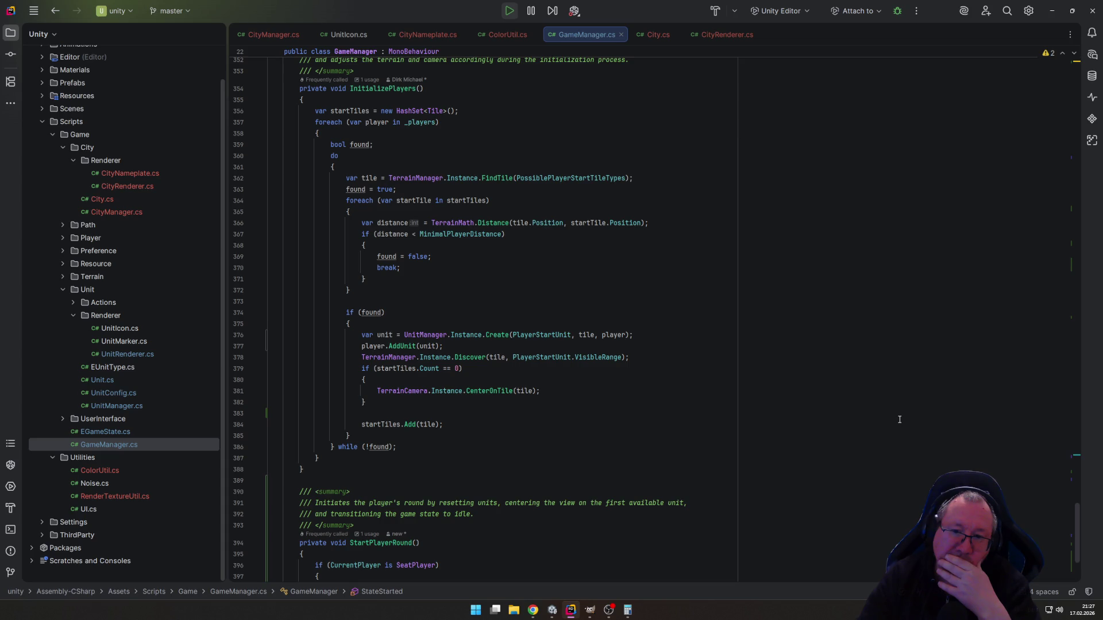
pyautogui.hotkey('alt', 'Tab')
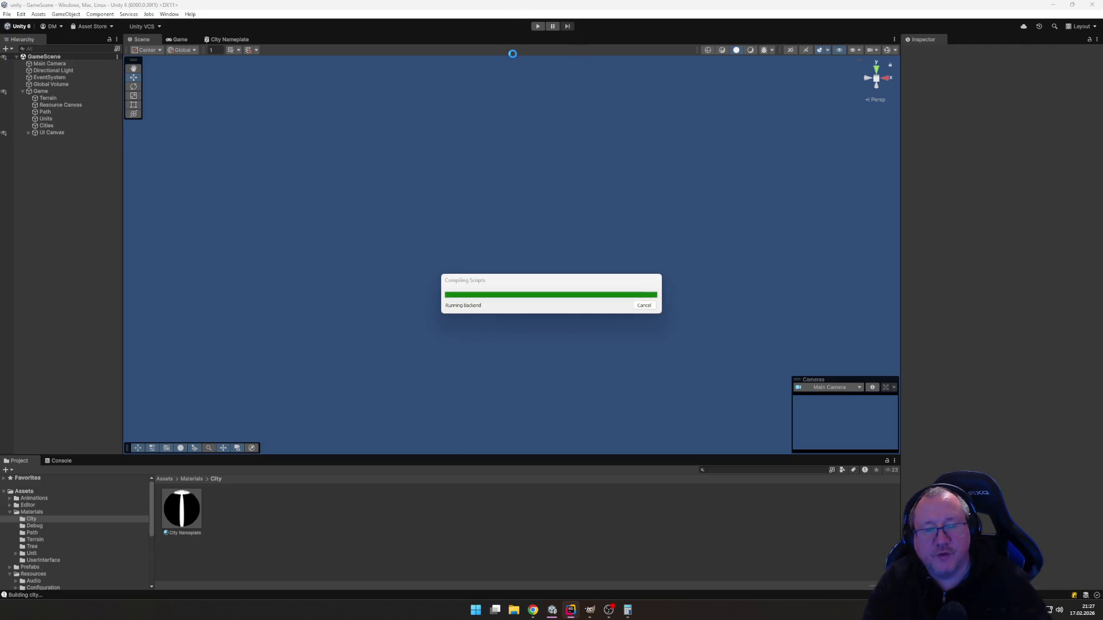
# Run the game, pan to the settler's island, and end the round twice with Next Round.
pyautogui.click(538, 28)
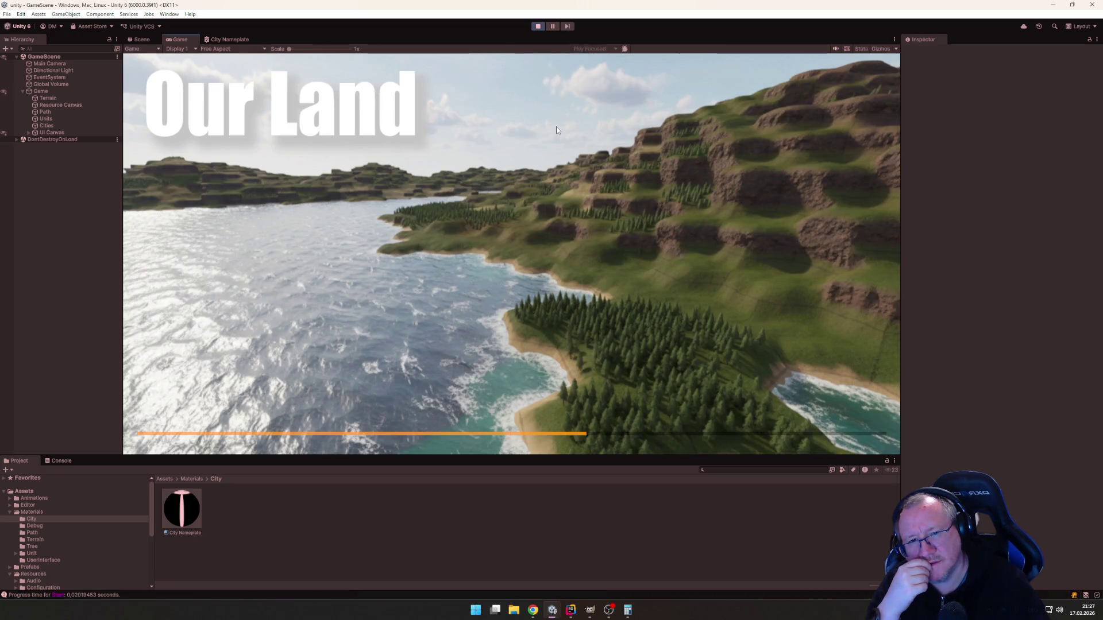
pyautogui.press('w')
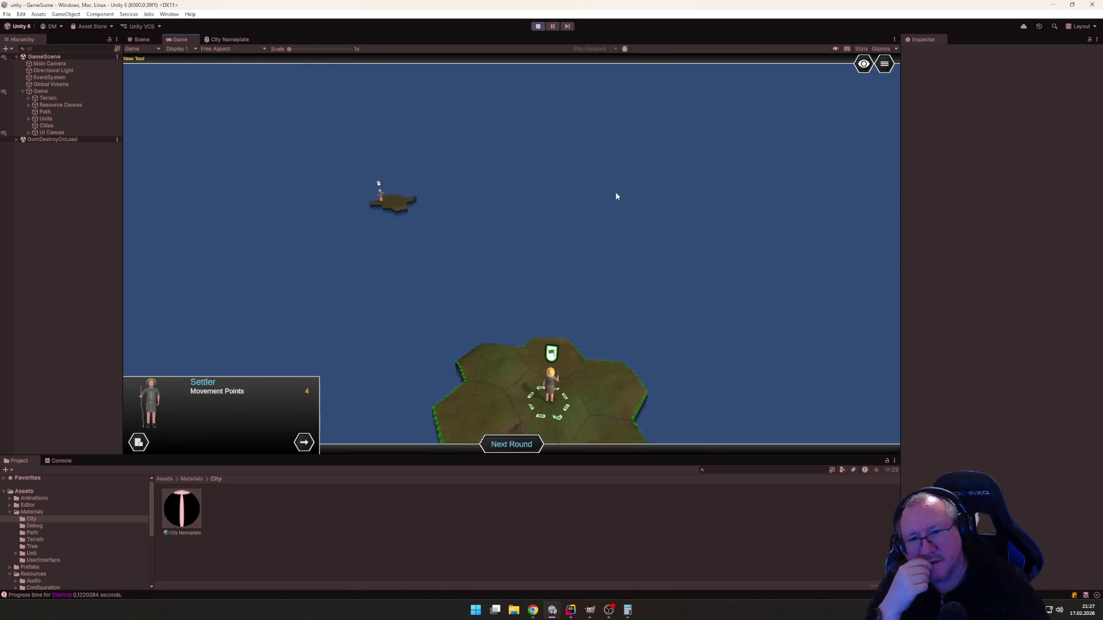
pyautogui.press('d')
pyautogui.press('space')
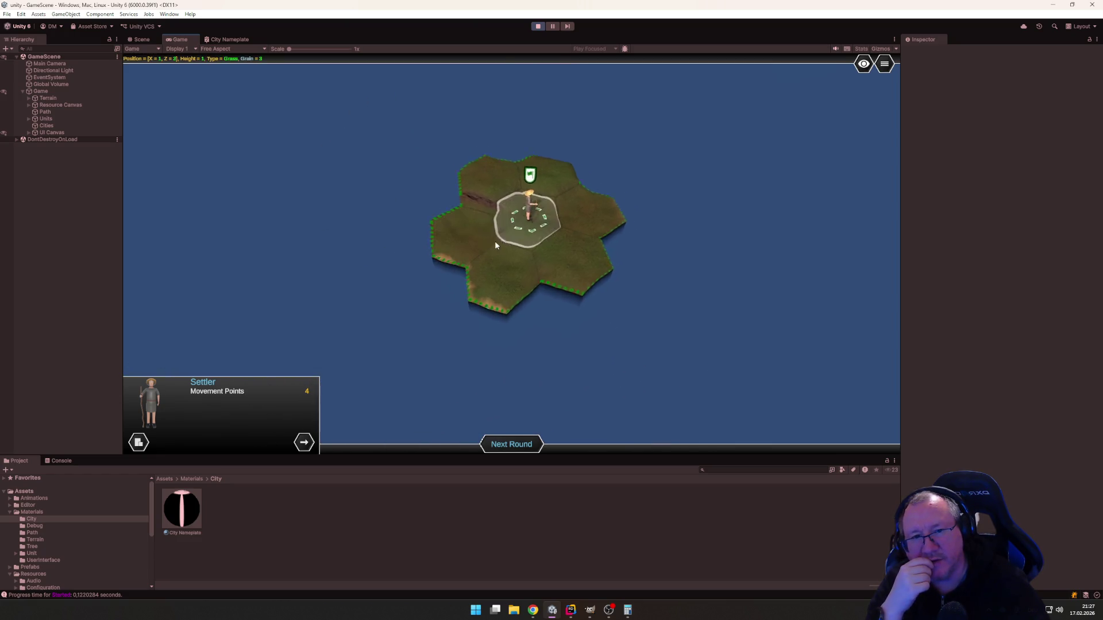
pyautogui.press('d')
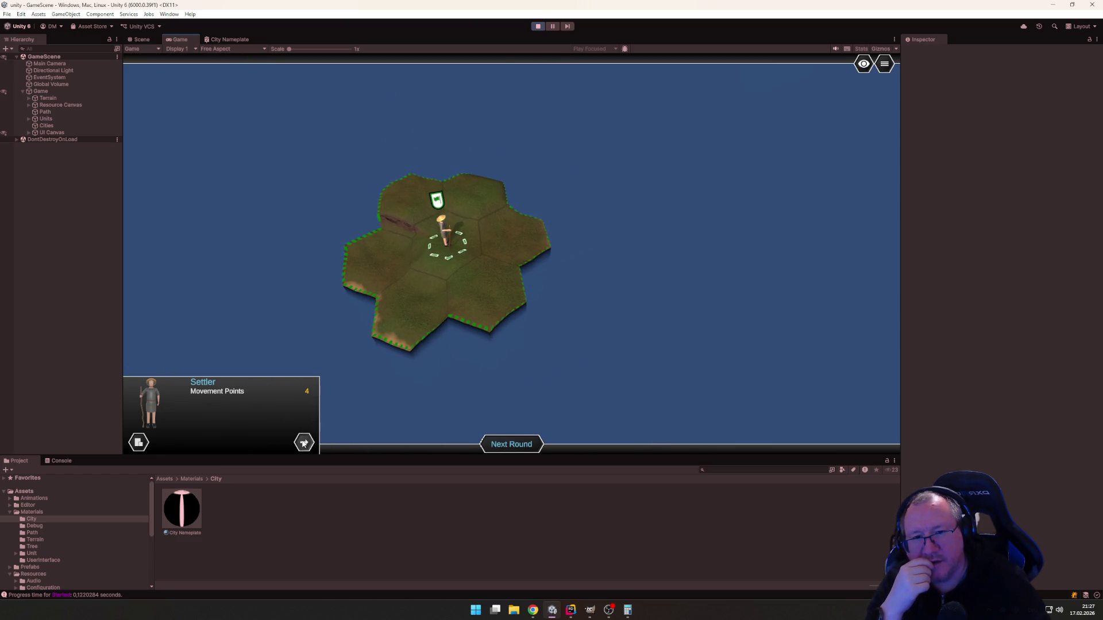
pyautogui.press('a')
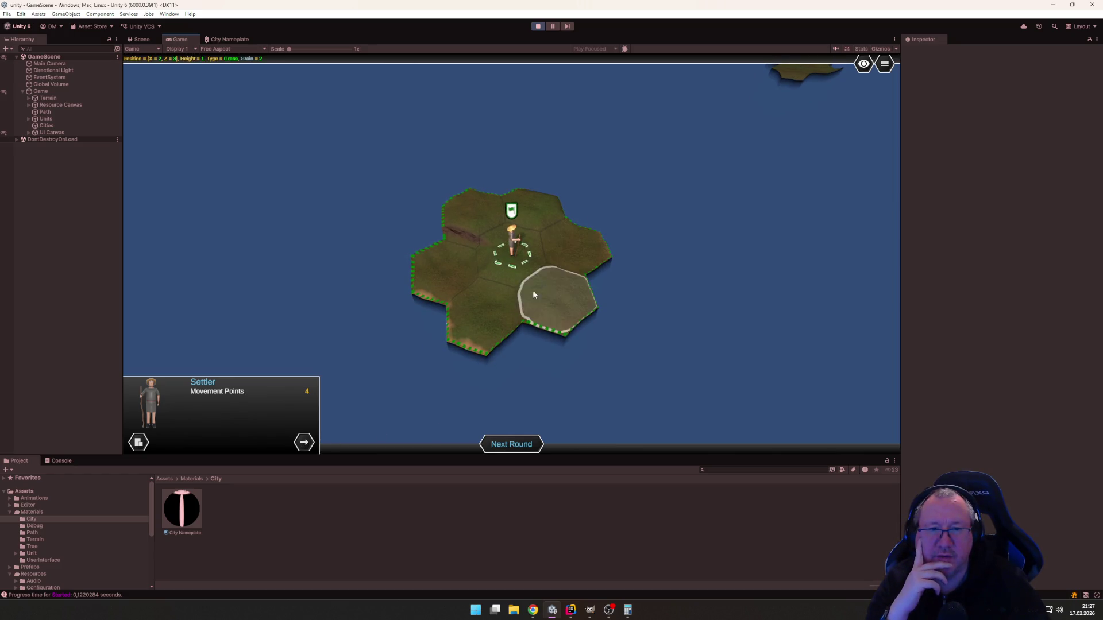
pyautogui.click(515, 445)
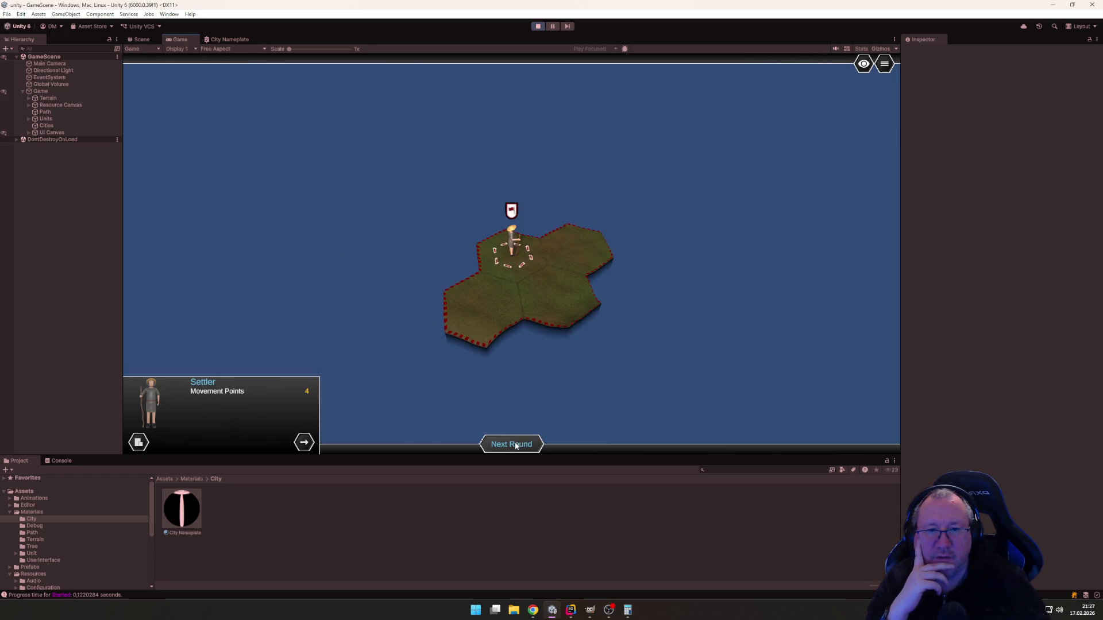
pyautogui.scroll(3, 585, 277)
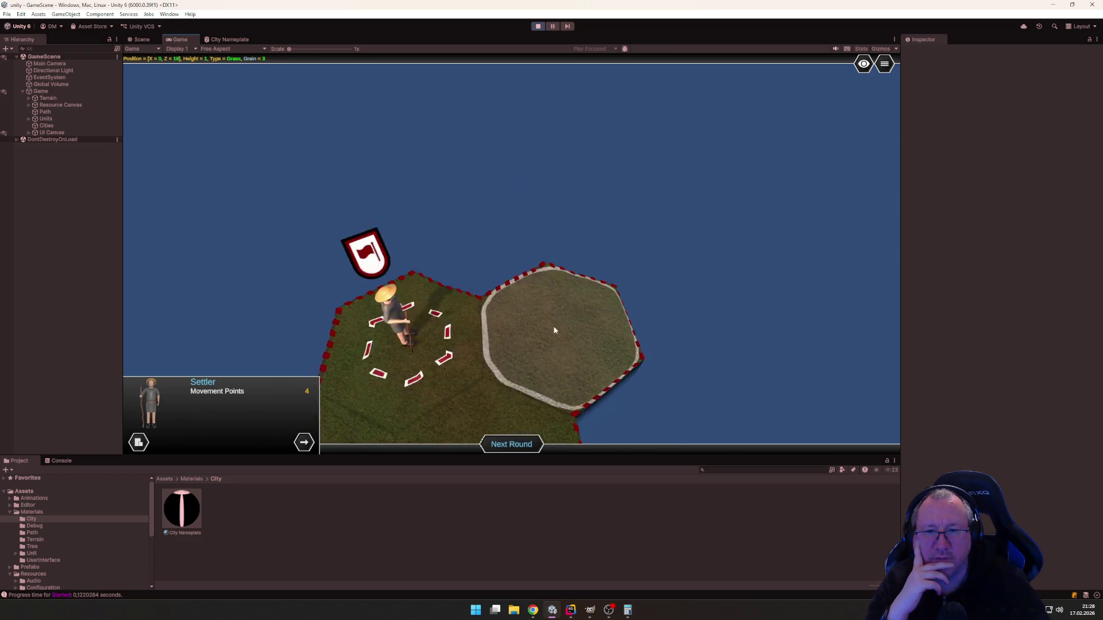
pyautogui.scroll(3, 553, 326)
pyautogui.click(509, 445)
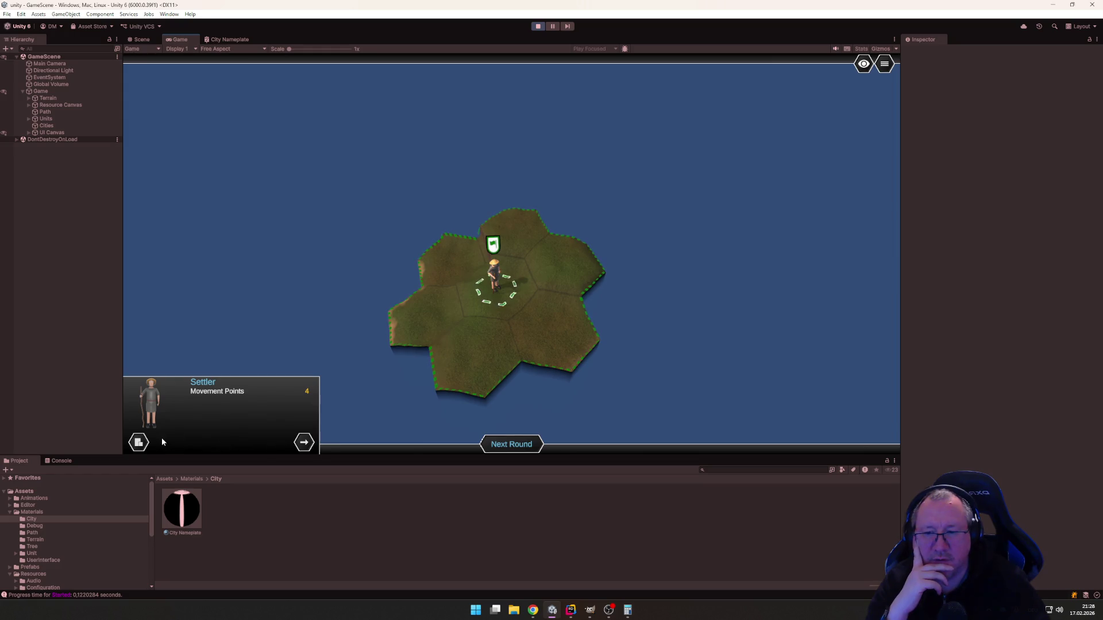
# Found Berlin with the green settler and end the round.
pyautogui.click(138, 442)
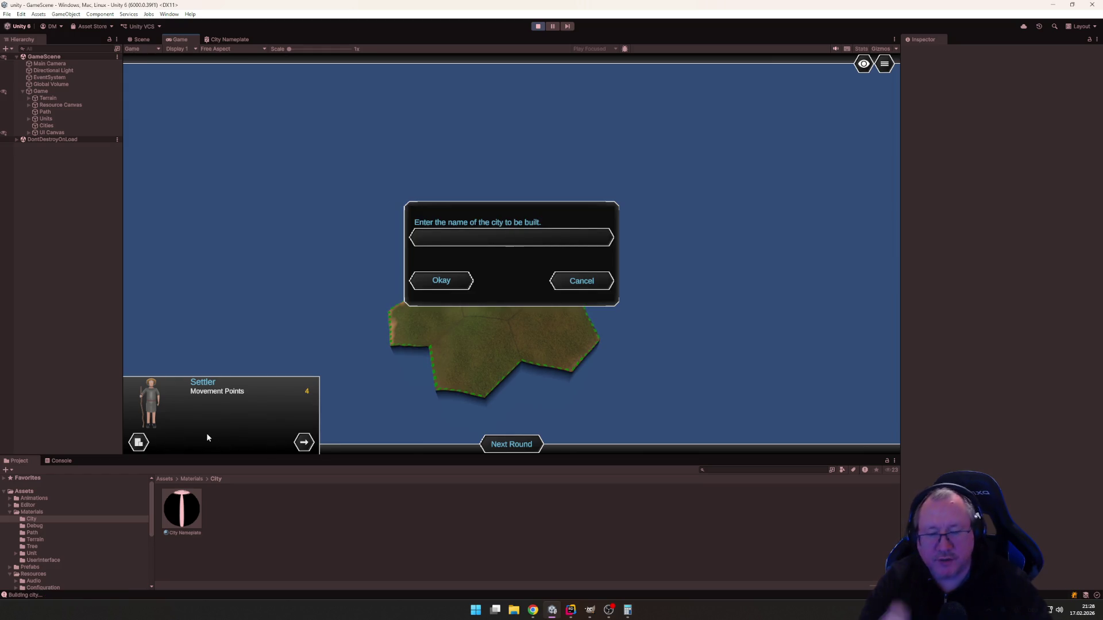
pyautogui.write('Berlin')
pyautogui.press('Return')
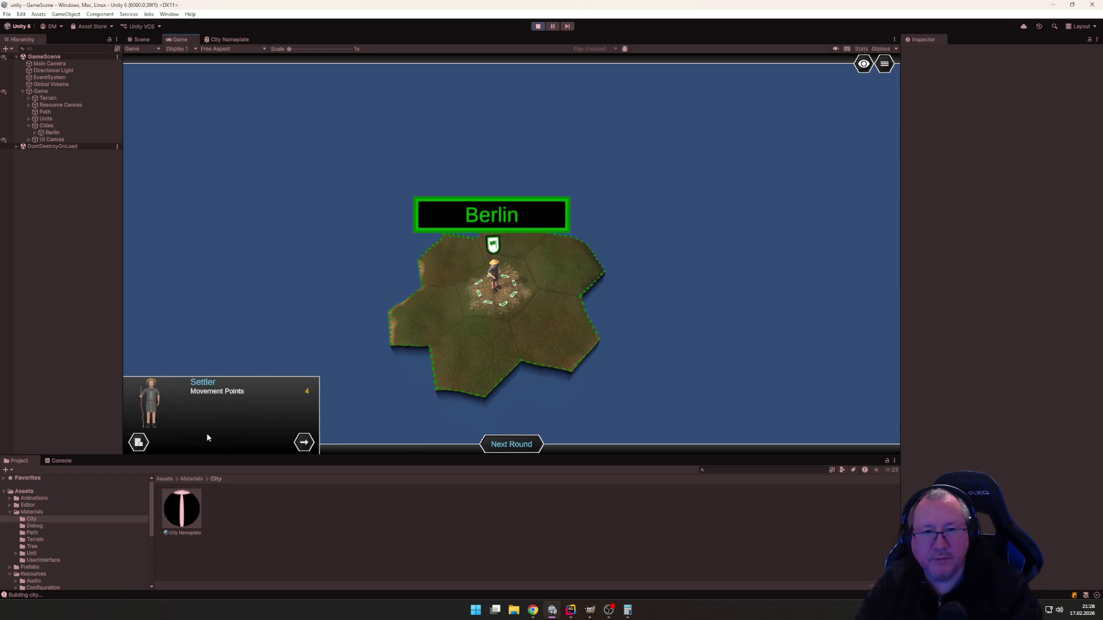
pyautogui.click(497, 298)
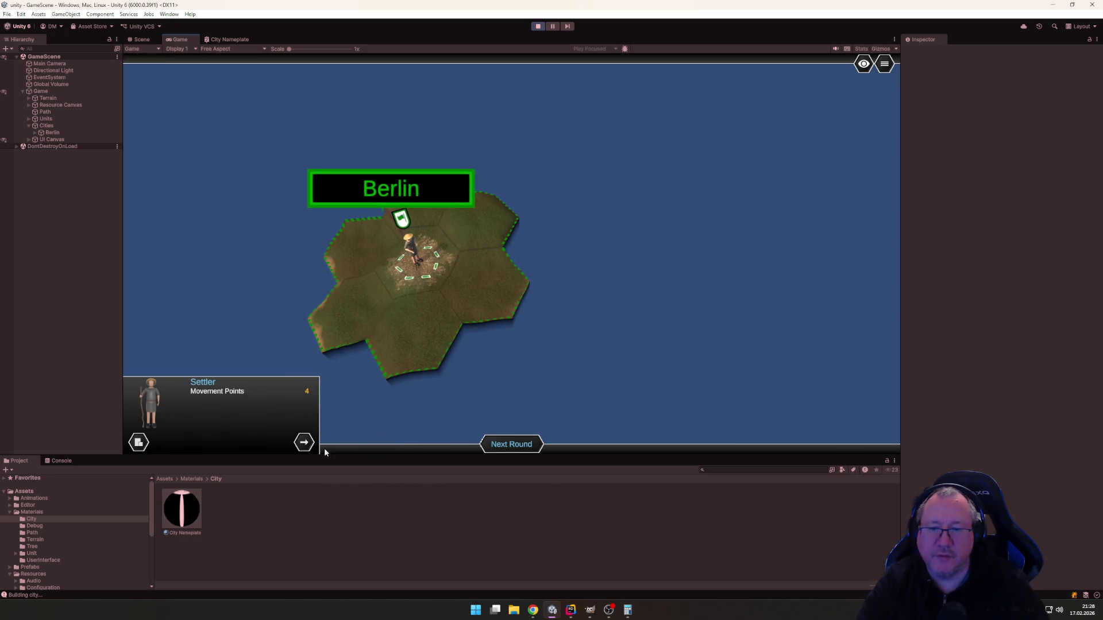
pyautogui.click(522, 451)
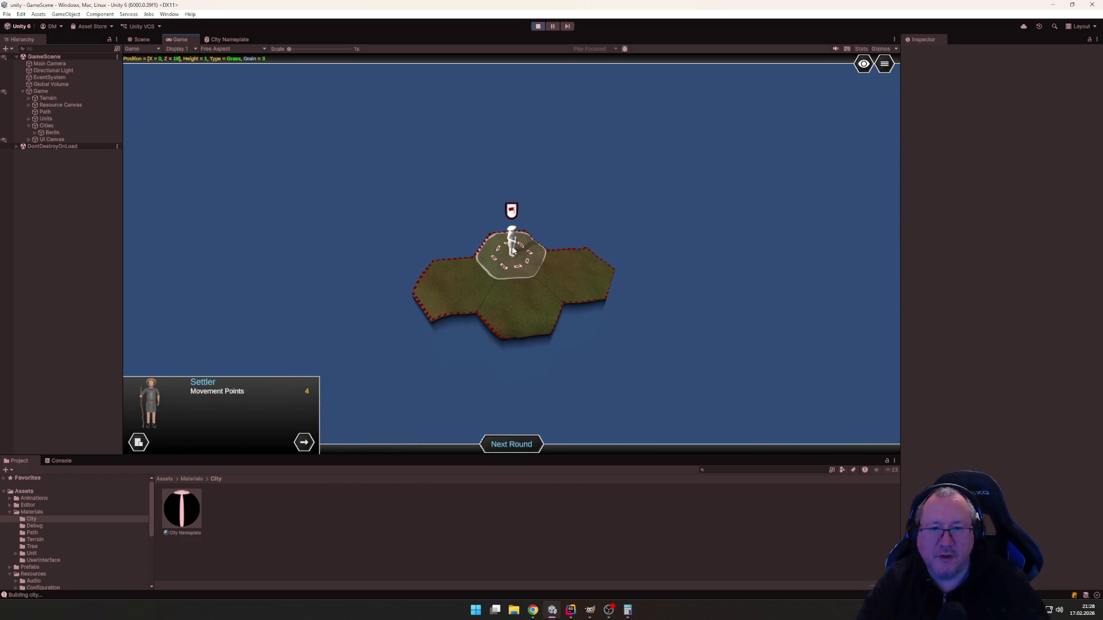
# Move the red settler and found a city named New York.
pyautogui.click(517, 295)
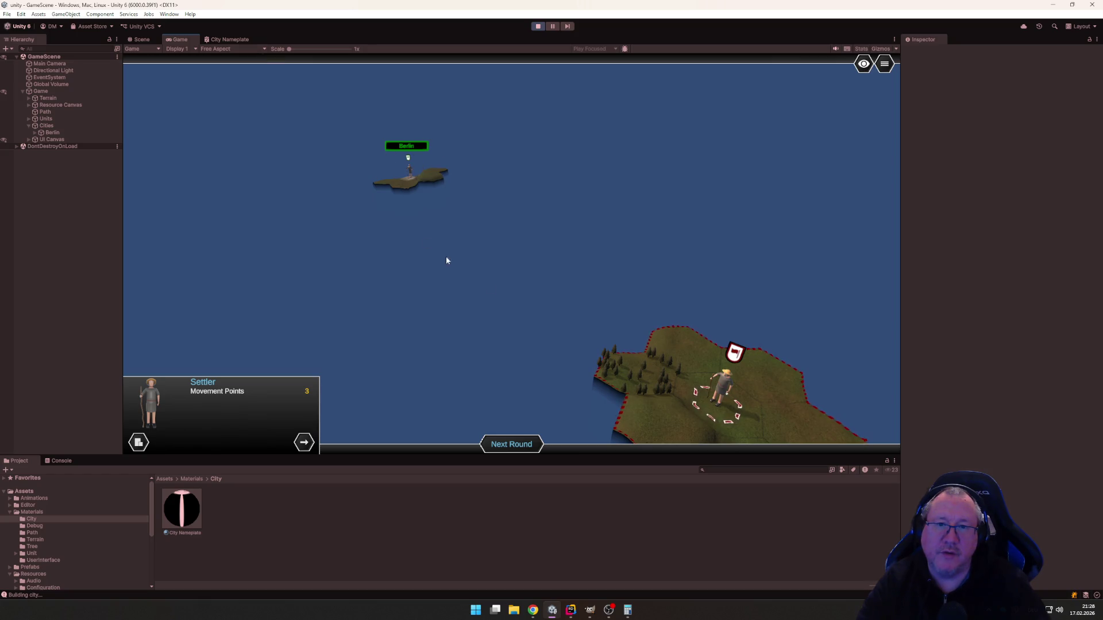
pyautogui.moveTo(447, 260)
pyautogui.mouseDown()
pyautogui.moveTo(532, 291)
pyautogui.moveTo(350, 296)
pyautogui.moveTo(519, 289)
pyautogui.mouseUp()
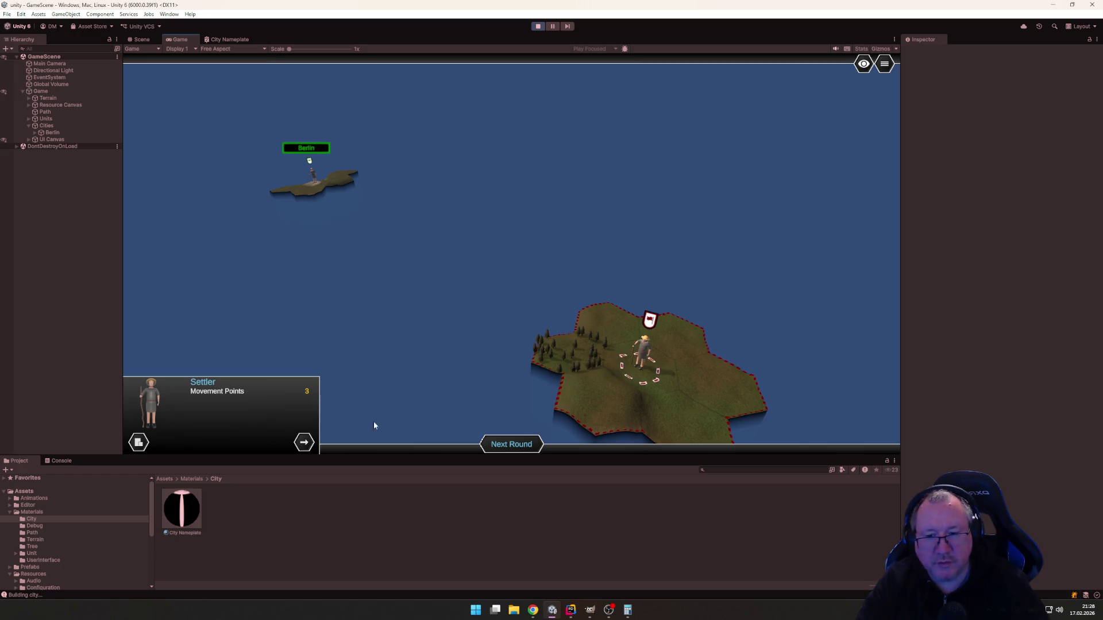
pyautogui.click(139, 442)
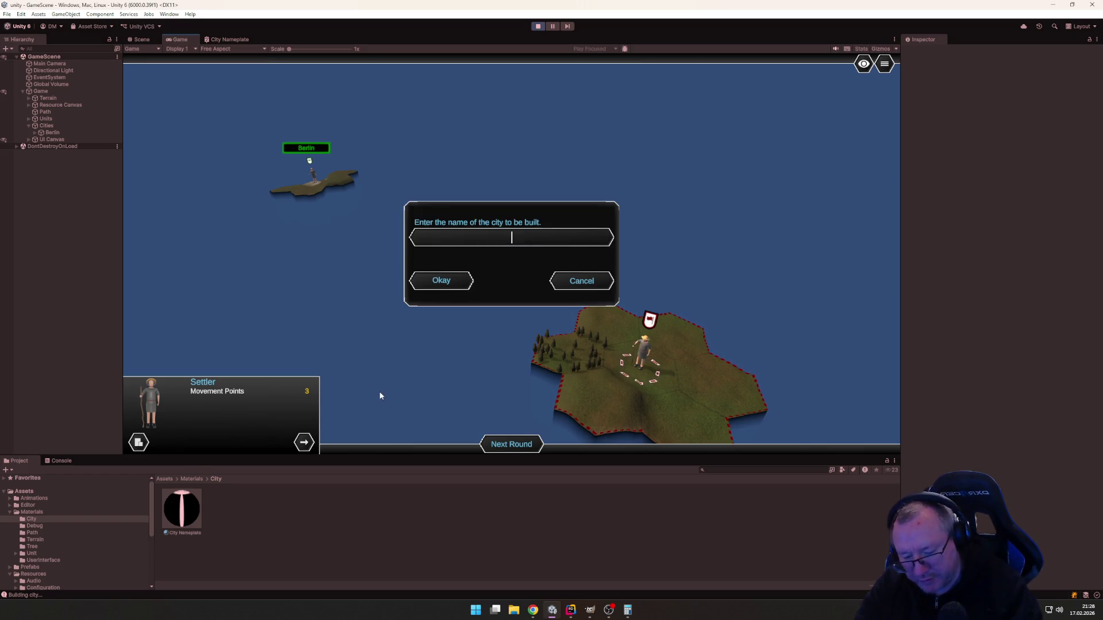
pyautogui.write('New York')
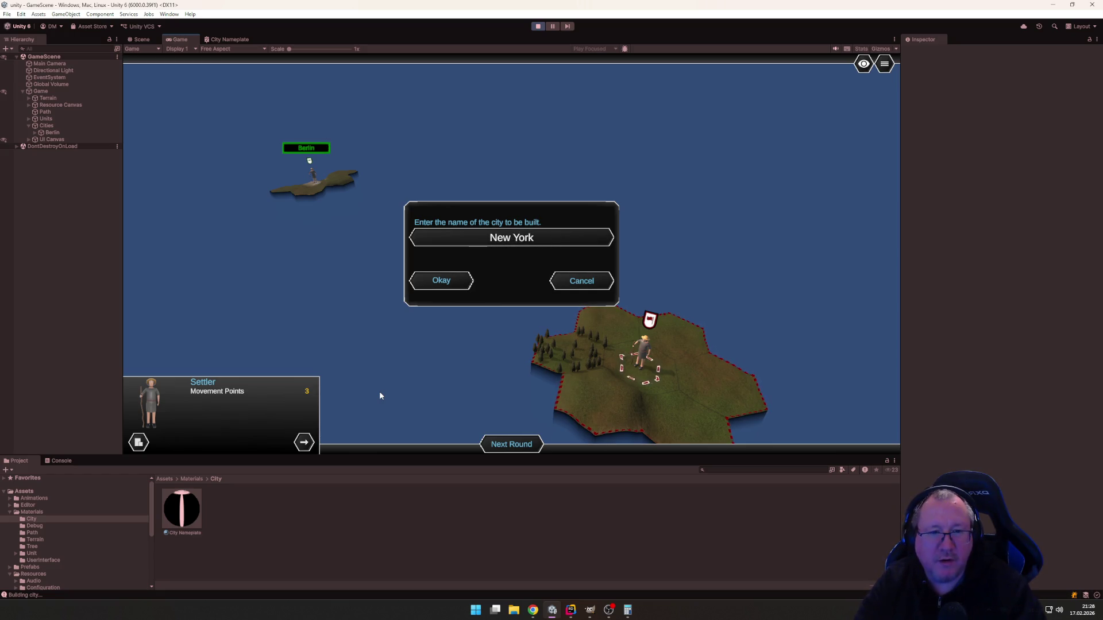
pyautogui.press('Return')
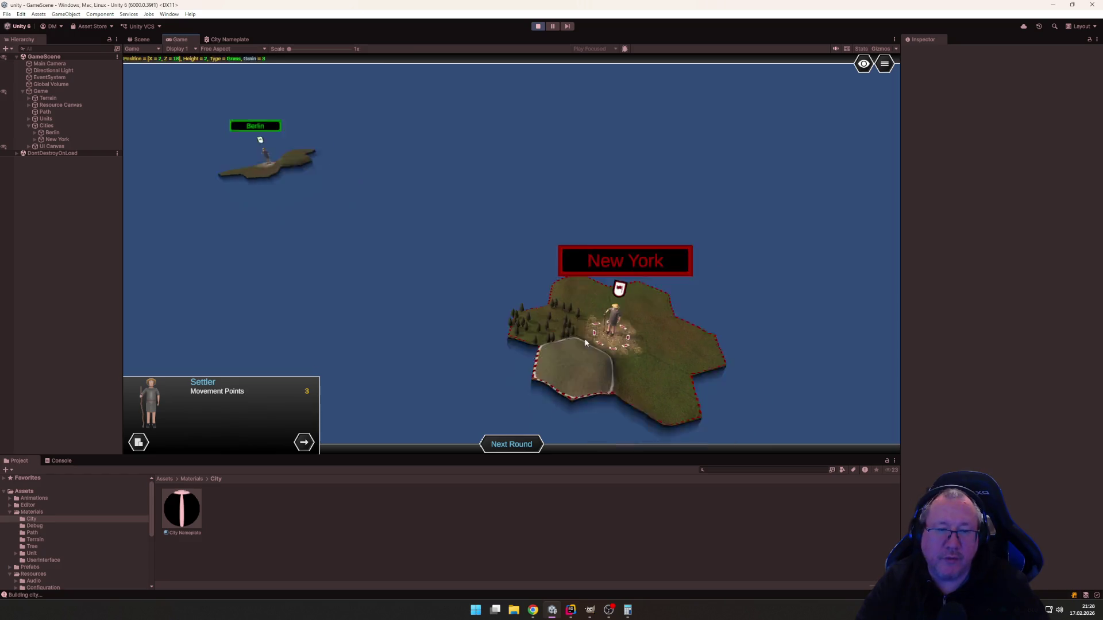
# Pan and zoom to compare the green and red nameplates, then stop the game.
pyautogui.moveTo(586, 343)
pyautogui.mouseDown()
pyautogui.moveTo(696, 369)
pyautogui.moveTo(453, 344)
pyautogui.moveTo(627, 298)
pyautogui.moveTo(588, 348)
pyautogui.moveTo(722, 320)
pyautogui.mouseUp()
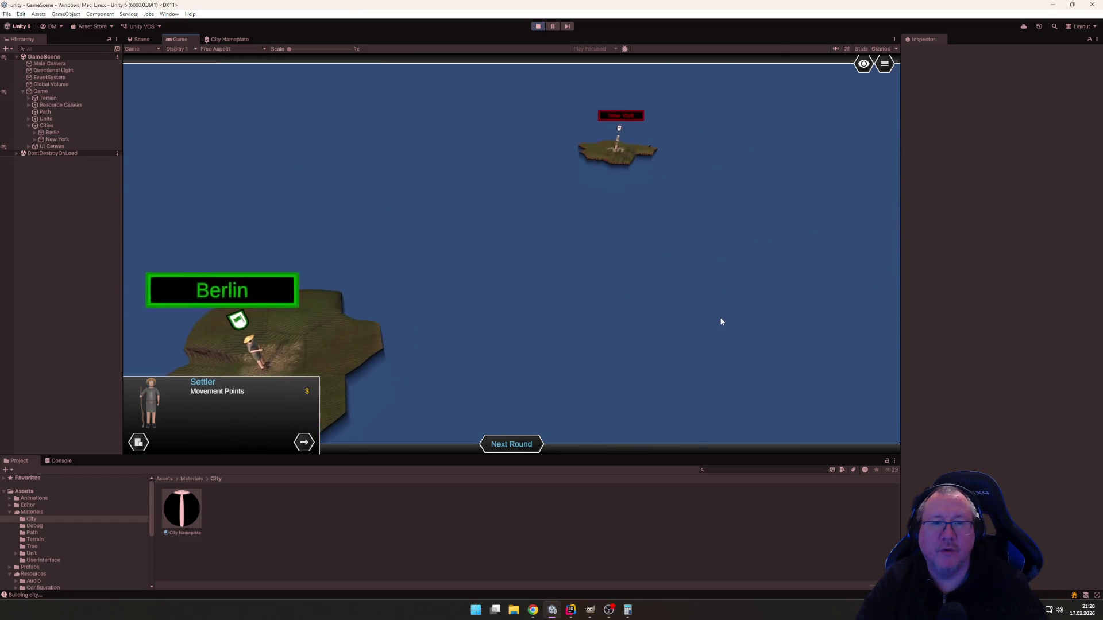
pyautogui.scroll(-3, 599, 325)
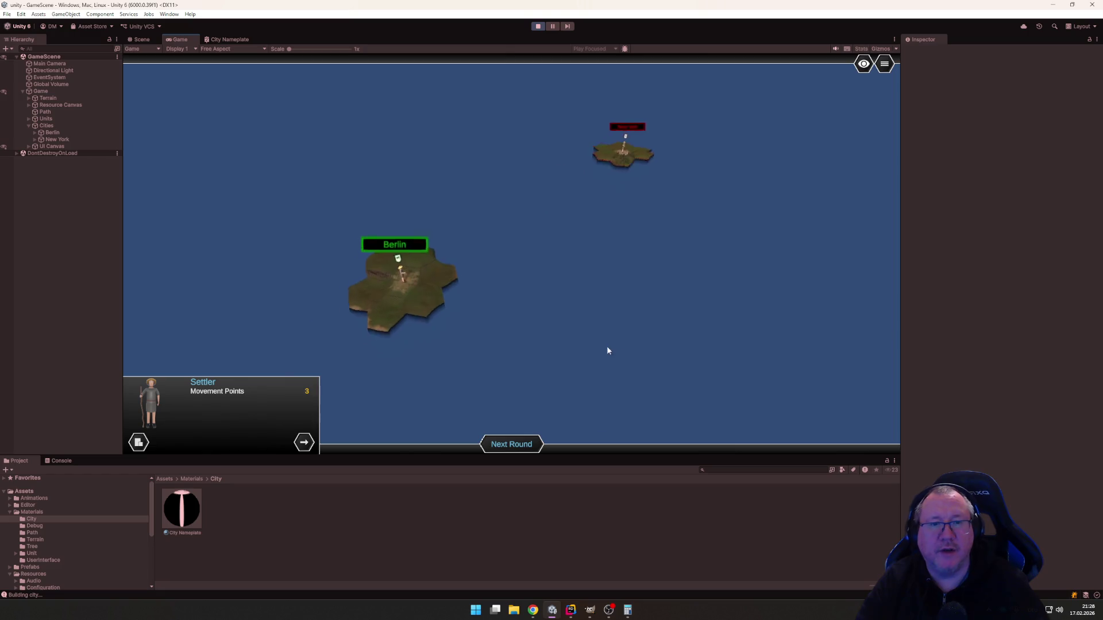
pyautogui.moveTo(608, 350)
pyautogui.mouseDown()
pyautogui.moveTo(549, 346)
pyautogui.moveTo(614, 320)
pyautogui.moveTo(611, 335)
pyautogui.moveTo(508, 331)
pyautogui.moveTo(441, 360)
pyautogui.mouseUp()
pyautogui.scroll(3, 543, 347)
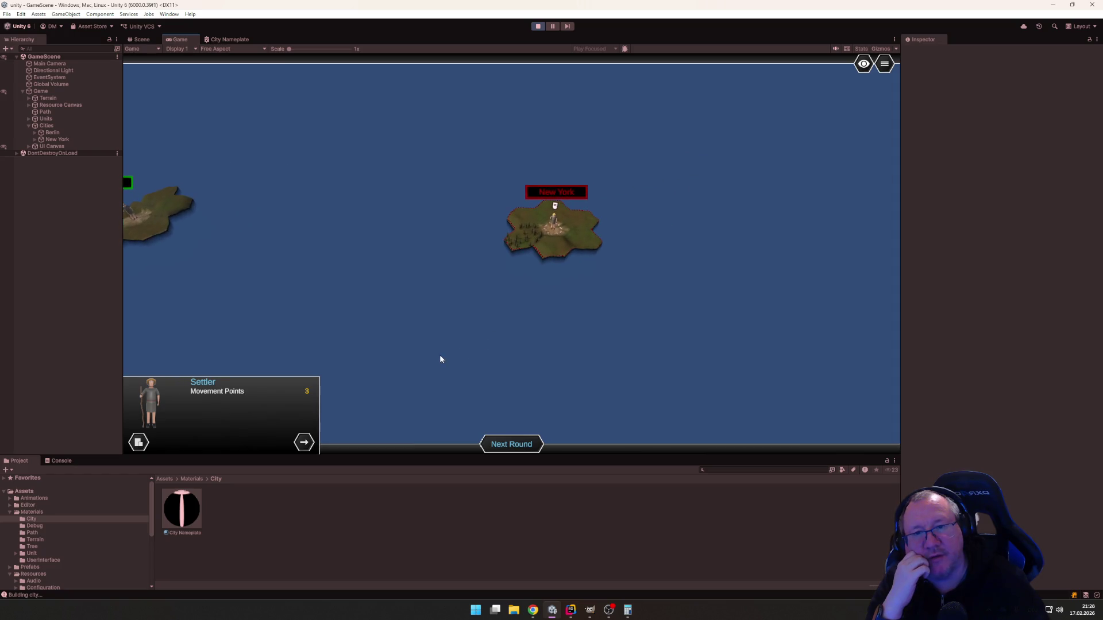
pyautogui.scroll(3, 490, 391)
pyautogui.moveTo(603, 387)
pyautogui.mouseDown()
pyautogui.moveTo(547, 371)
pyautogui.moveTo(555, 368)
pyautogui.mouseUp()
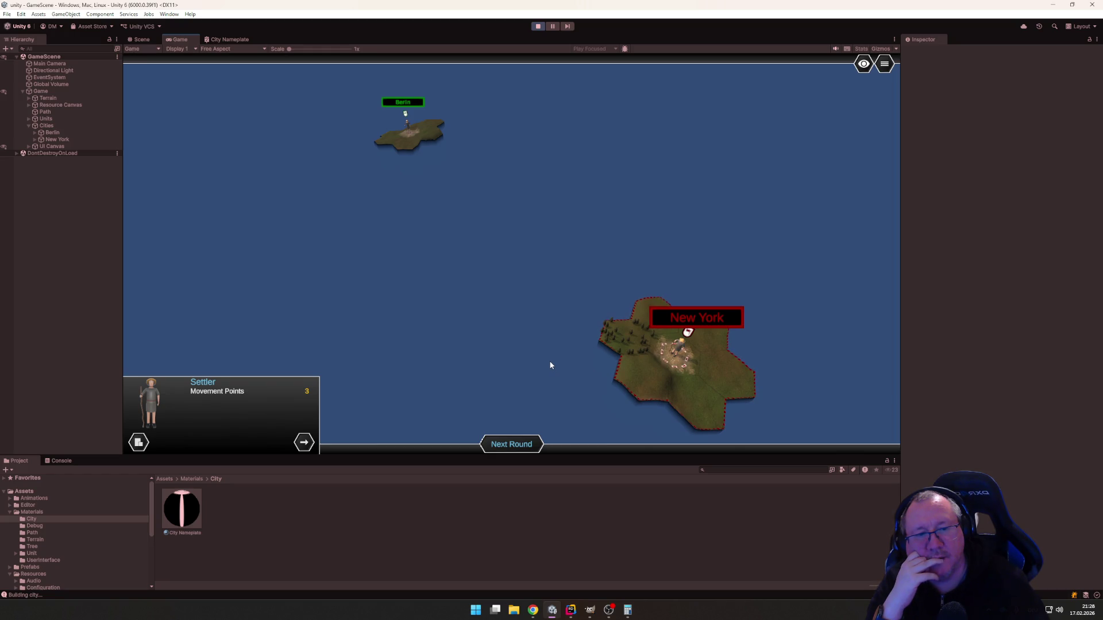
pyautogui.moveTo(534, 311)
pyautogui.mouseDown()
pyautogui.moveTo(613, 291)
pyautogui.moveTo(505, 299)
pyautogui.moveTo(533, 285)
pyautogui.mouseUp()
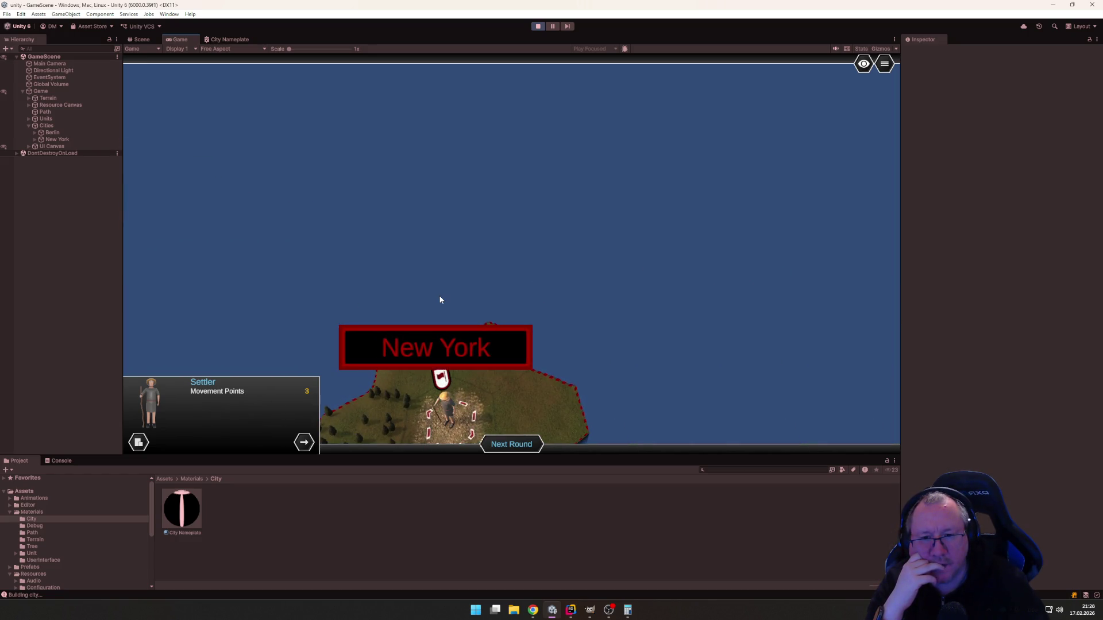
pyautogui.scroll(-5, 440, 299)
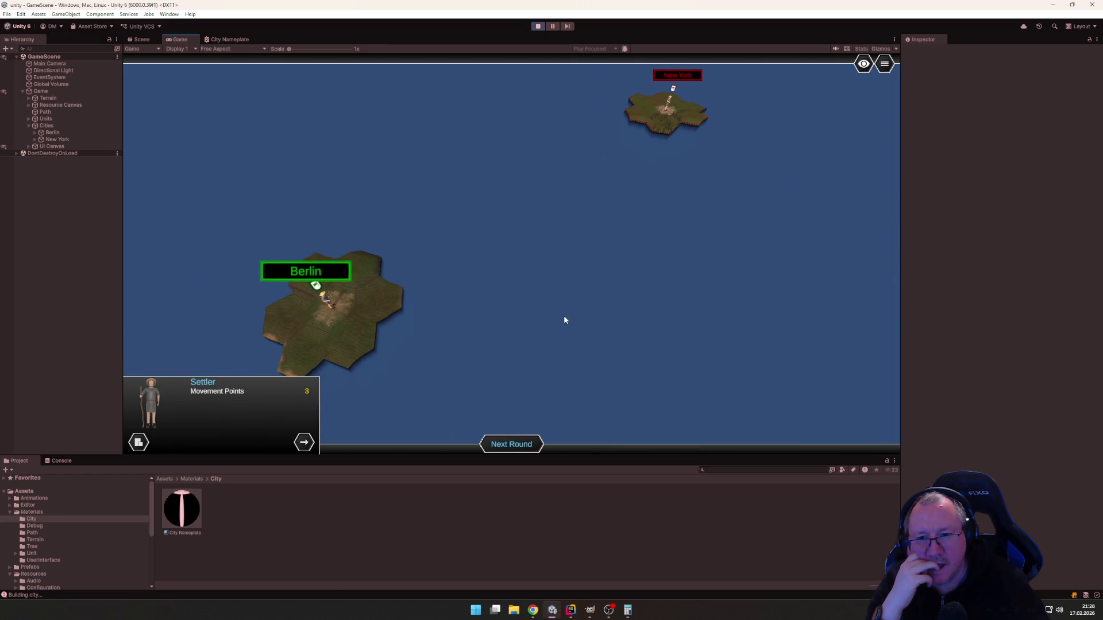
pyautogui.scroll(2, 482, 311)
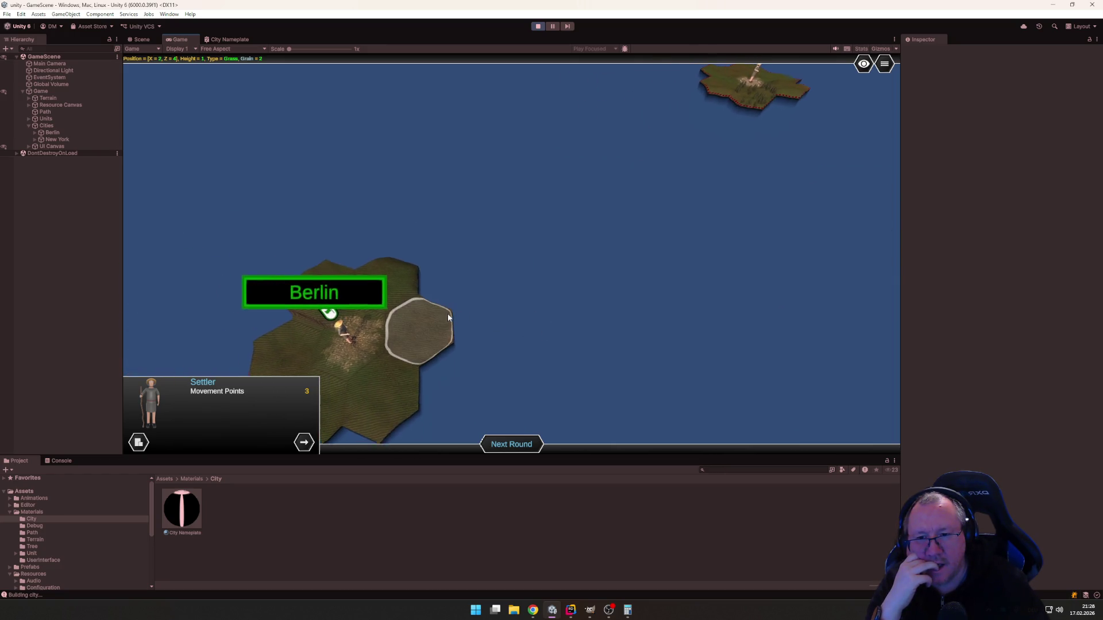
pyautogui.click(538, 26)
# Change Brighter's default factor in ColorUtil.cs to 1.5f, then return to Unity.
pyautogui.click(570, 610)
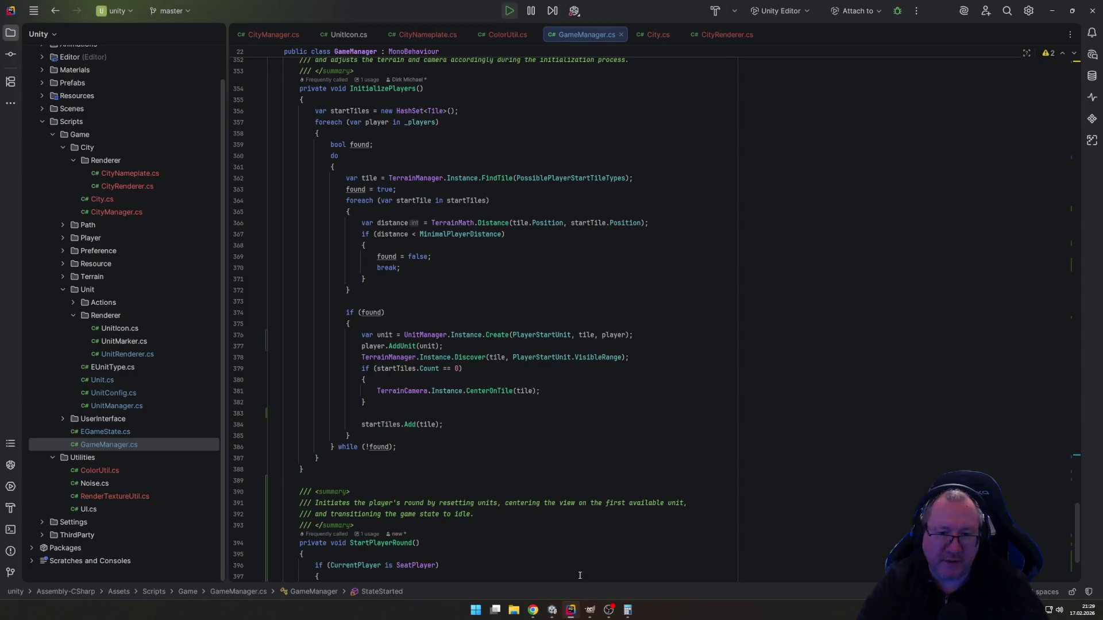
pyautogui.click(517, 35)
pyautogui.click(544, 126)
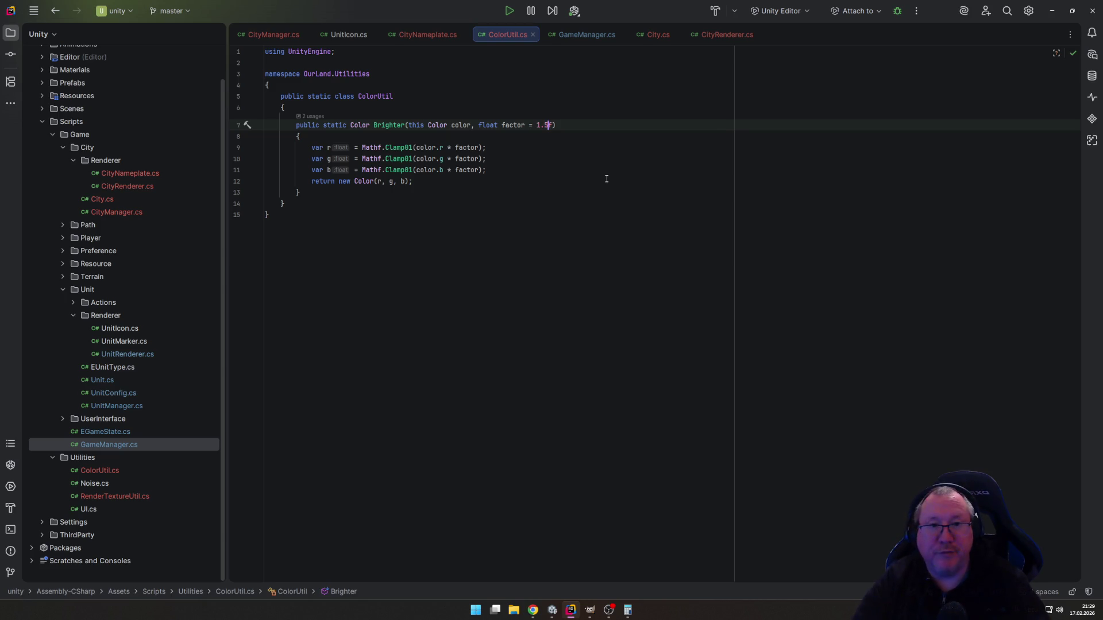
pyautogui.click(555, 148)
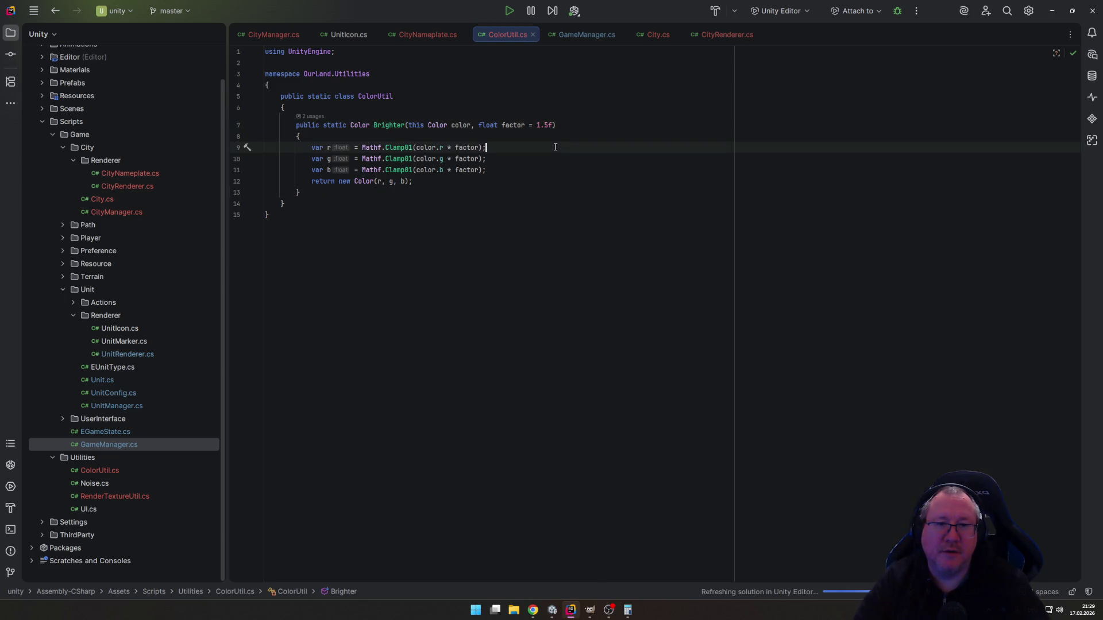
pyautogui.moveTo(553, 611)
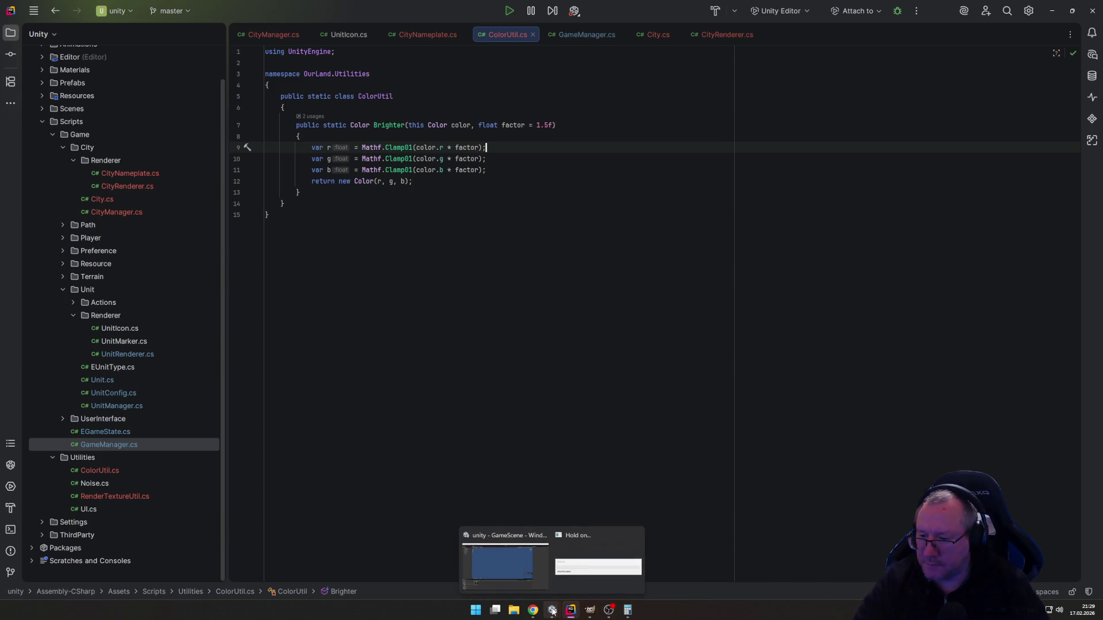
pyautogui.moveTo(501, 612)
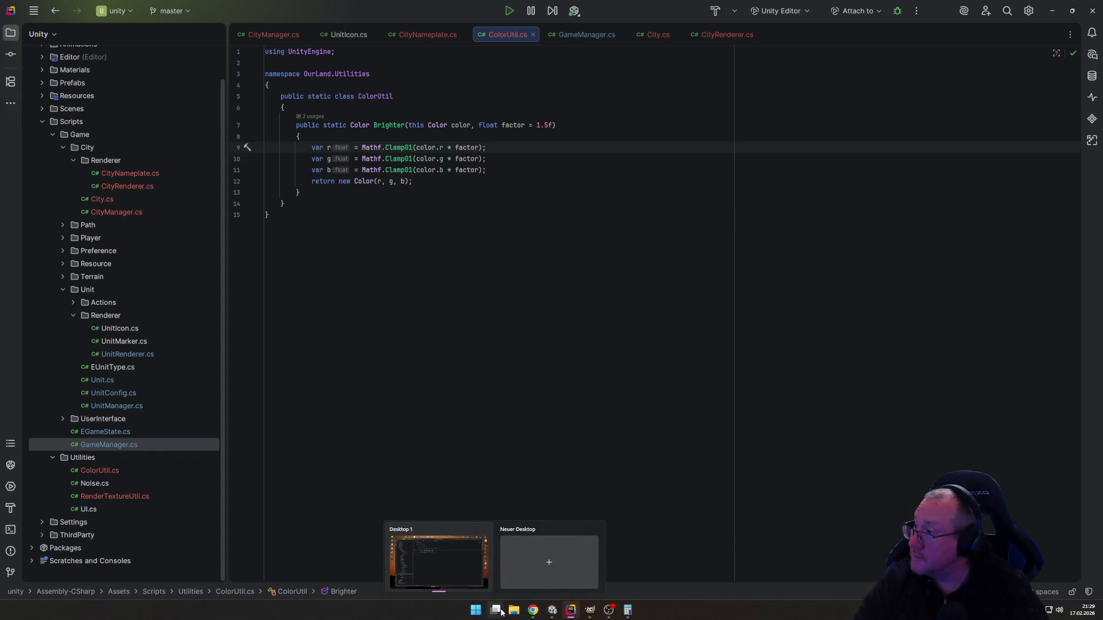
pyautogui.click(554, 613)
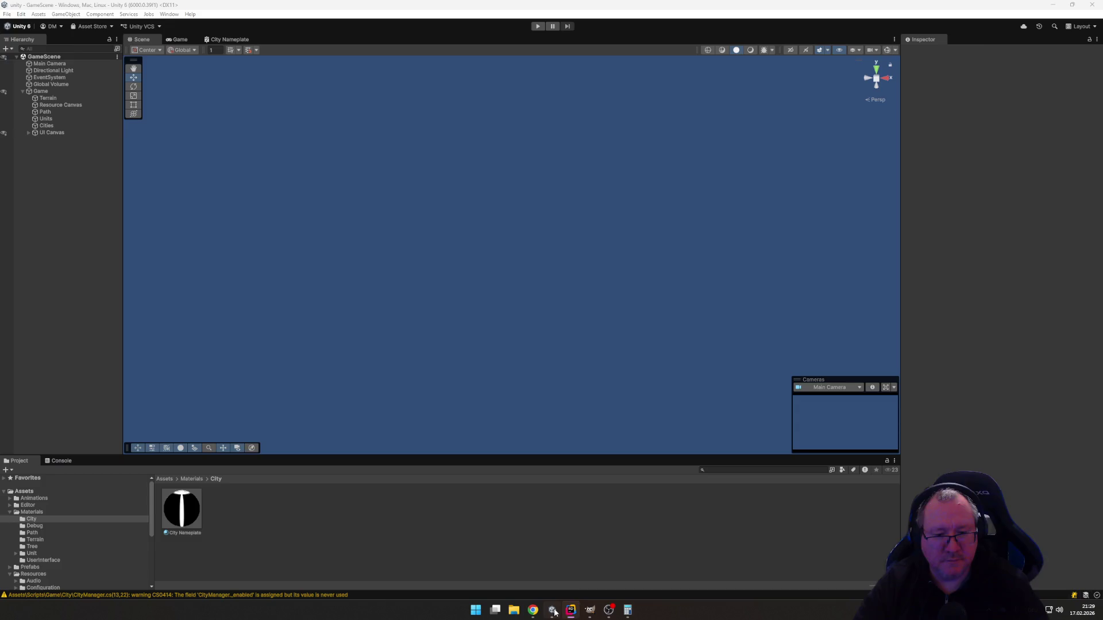
# Enter play mode and found Frankfurt with the green settler.
pyautogui.click(537, 27)
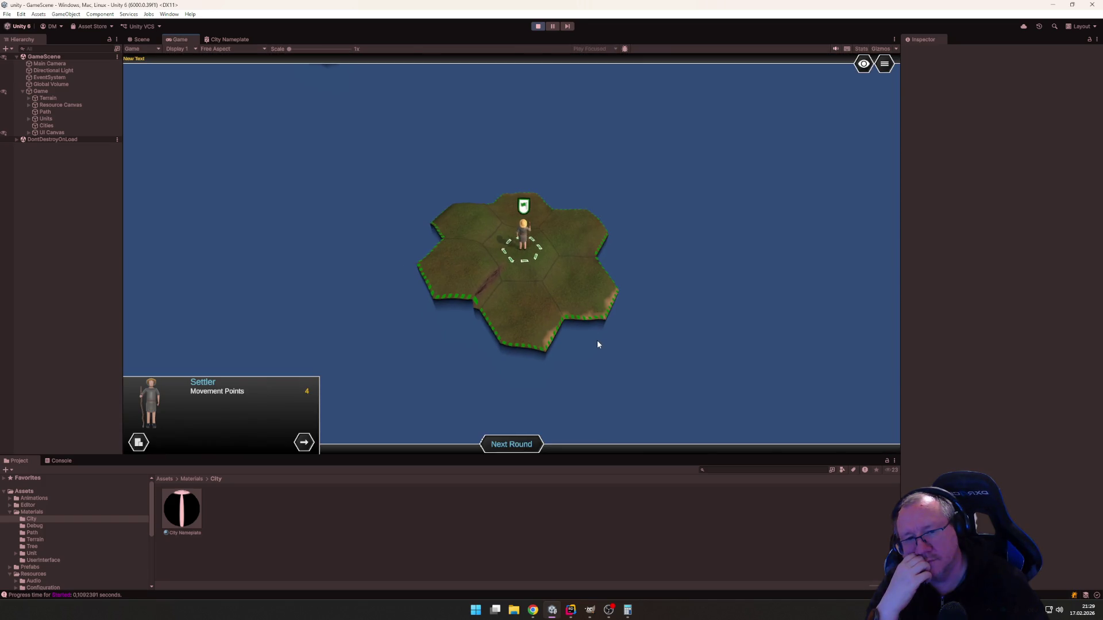
pyautogui.click(139, 443)
pyautogui.write('Frankfurt')
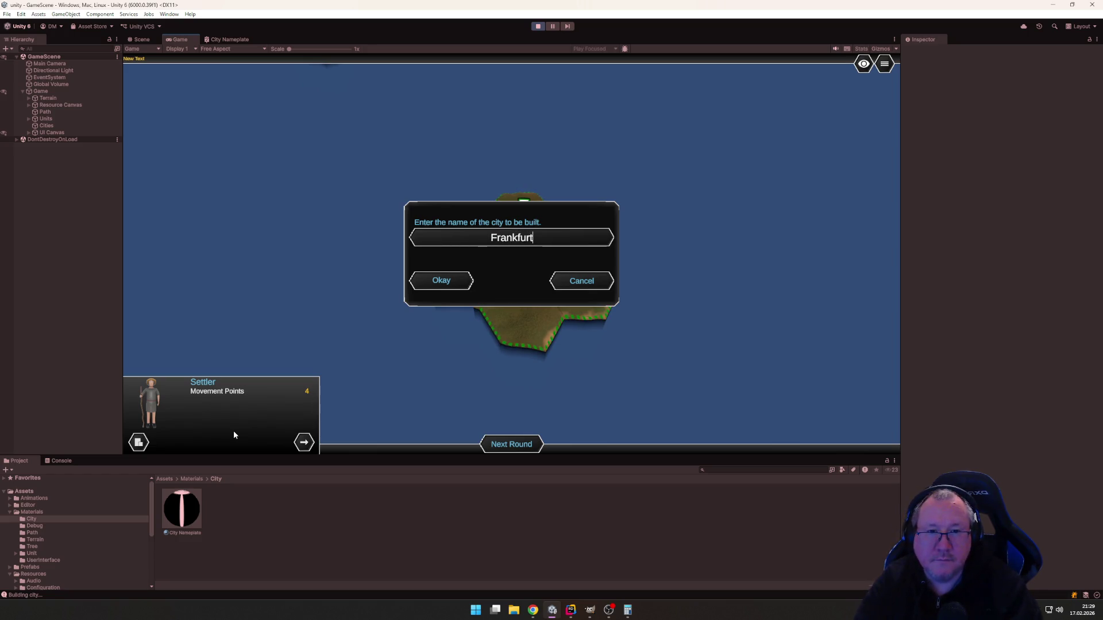
pyautogui.press('Return')
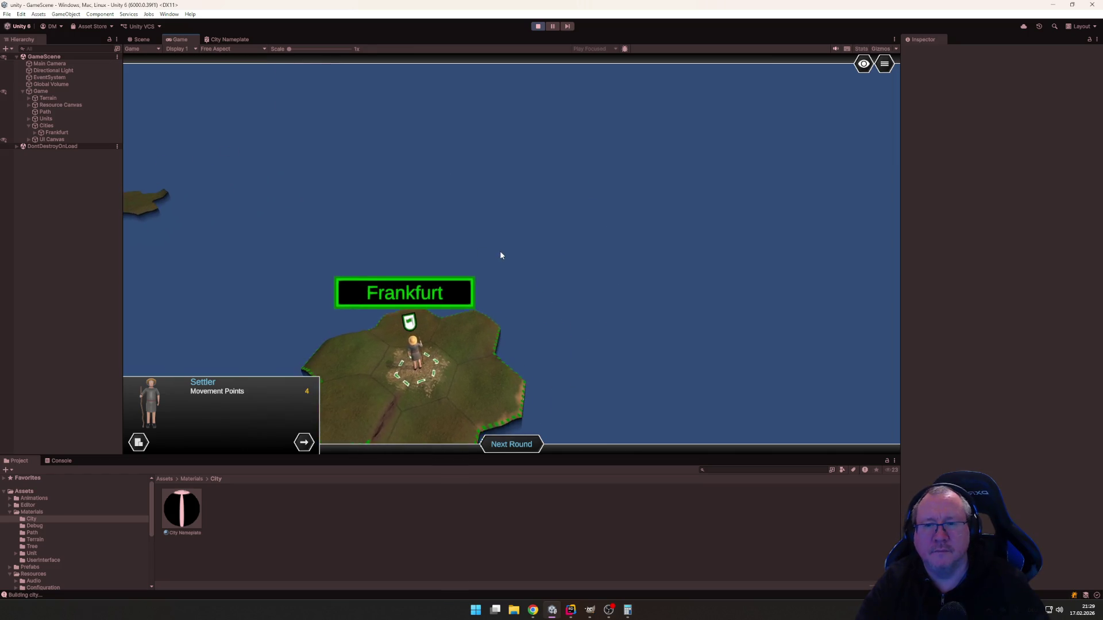
# End the round, move the red settler one hex, and bring up its city-name prompt.
pyautogui.click(512, 445)
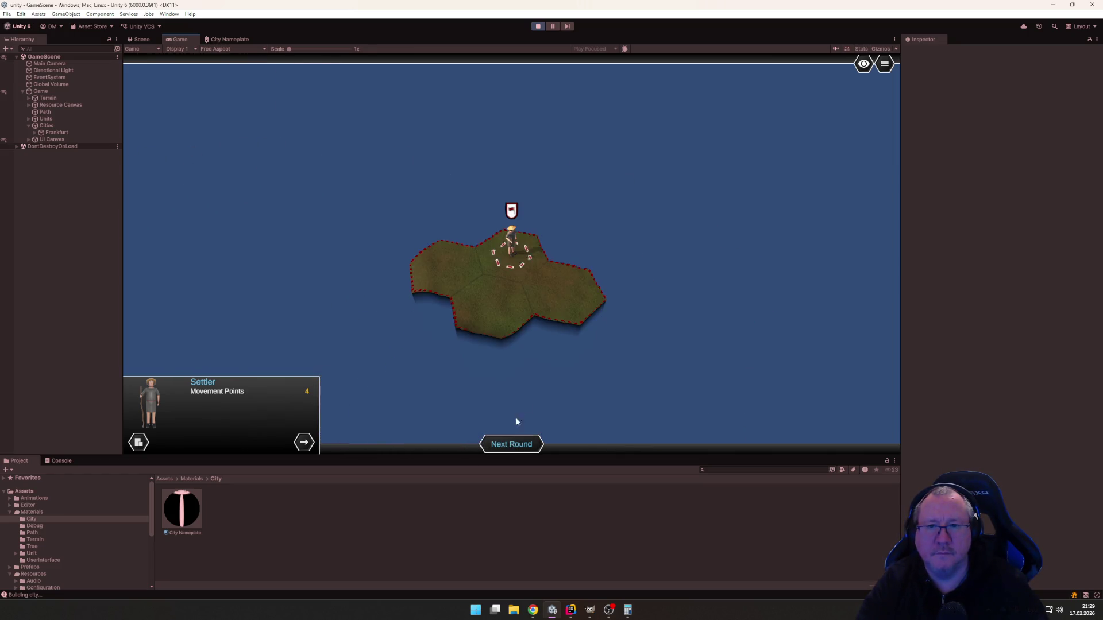
pyautogui.click(504, 313)
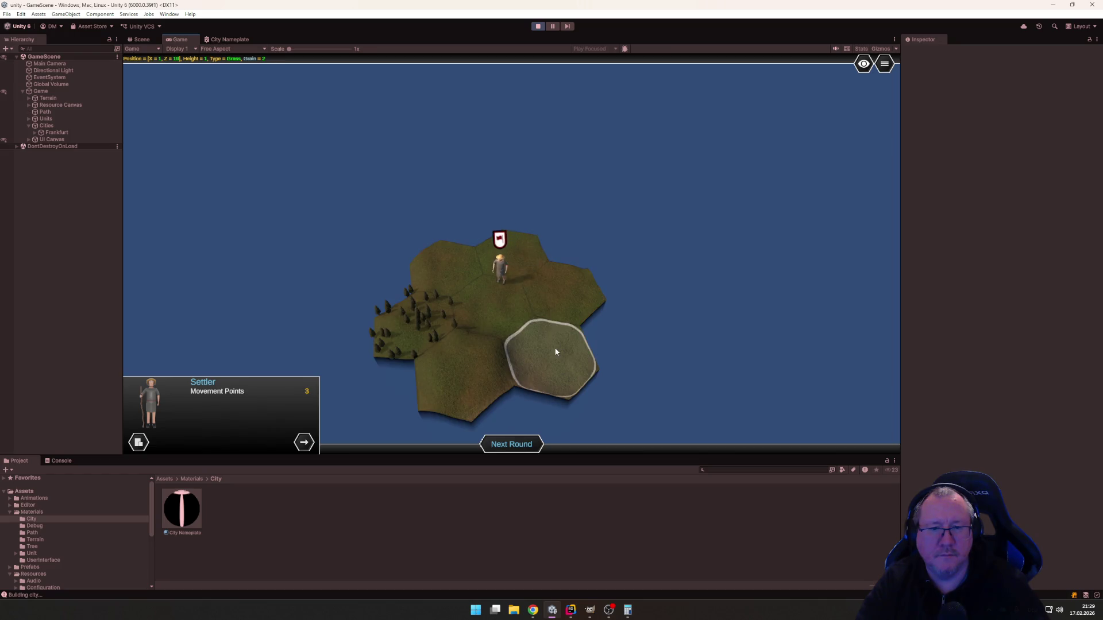
pyautogui.click(138, 443)
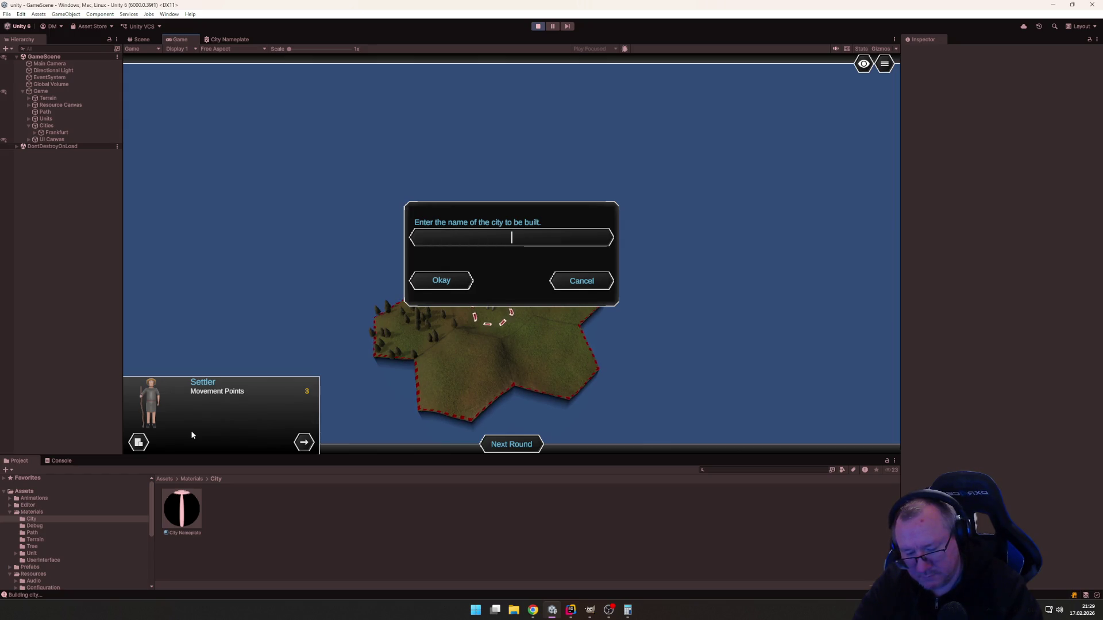
pyautogui.write('Rom')
# Confirm Rom as the red city's name and pan out to see Rom and Frankfurt.
pyautogui.press('Return')
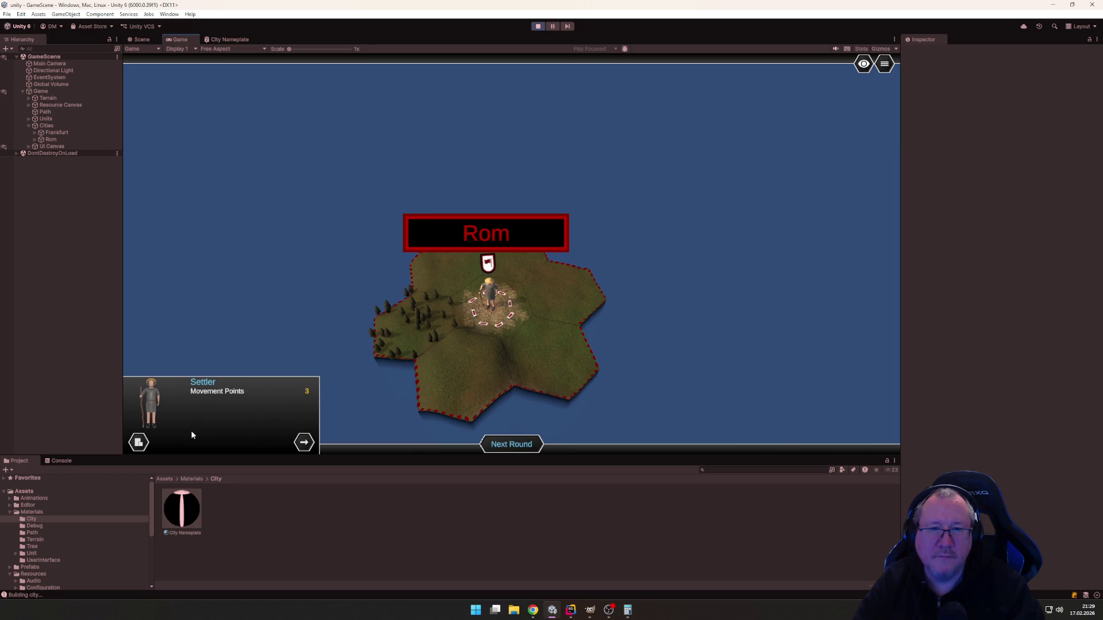
pyautogui.press('a')
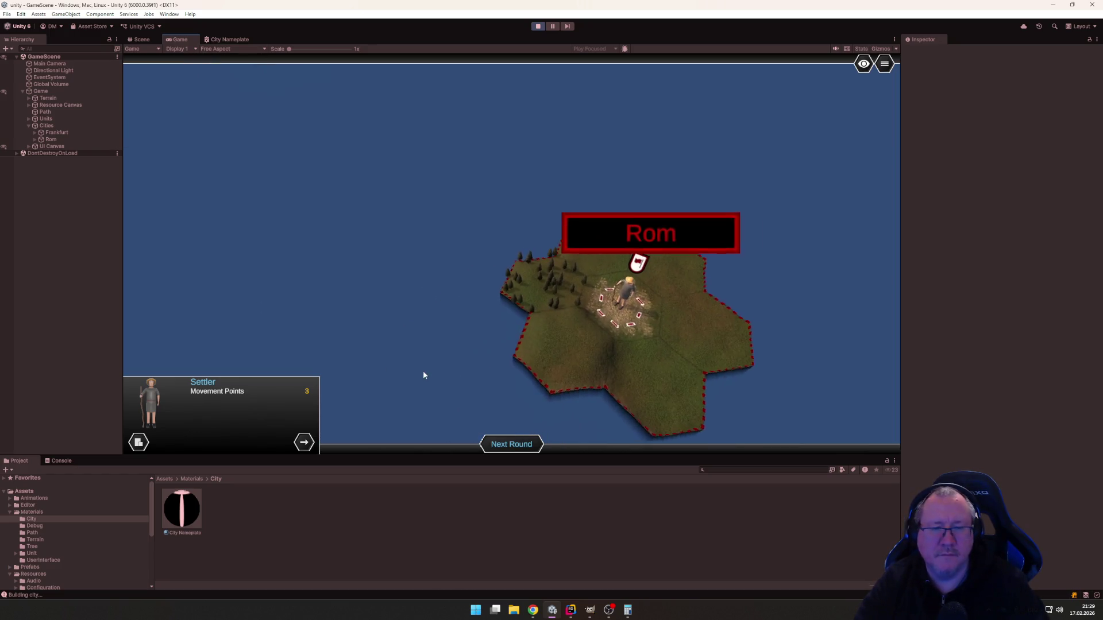
pyautogui.click(419, 364)
pyautogui.press('d')
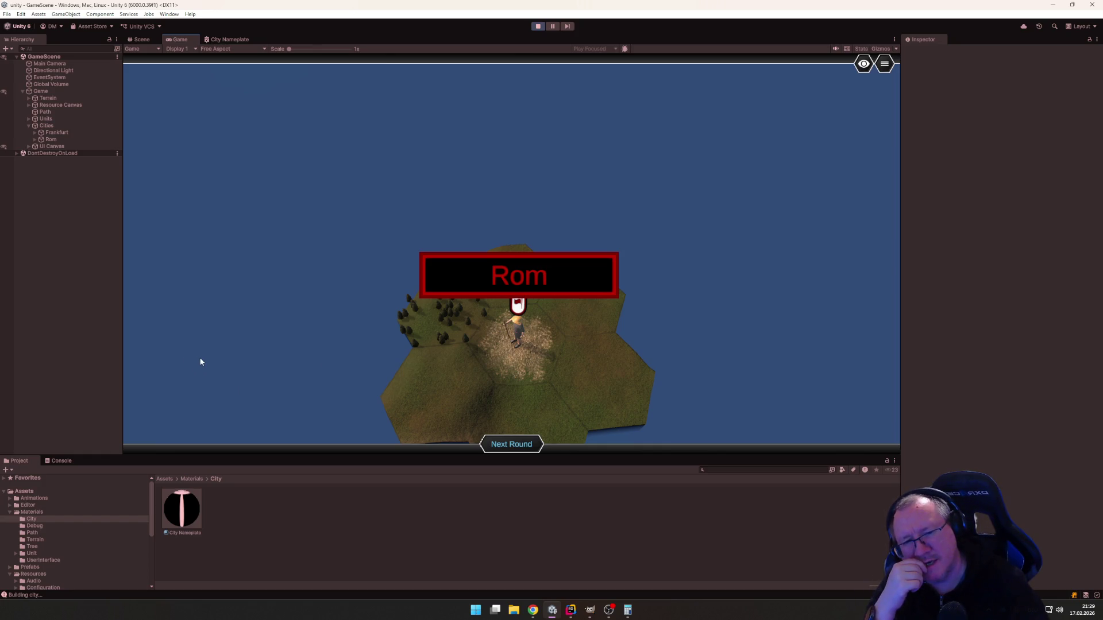
pyautogui.press('w')
pyautogui.press('a')
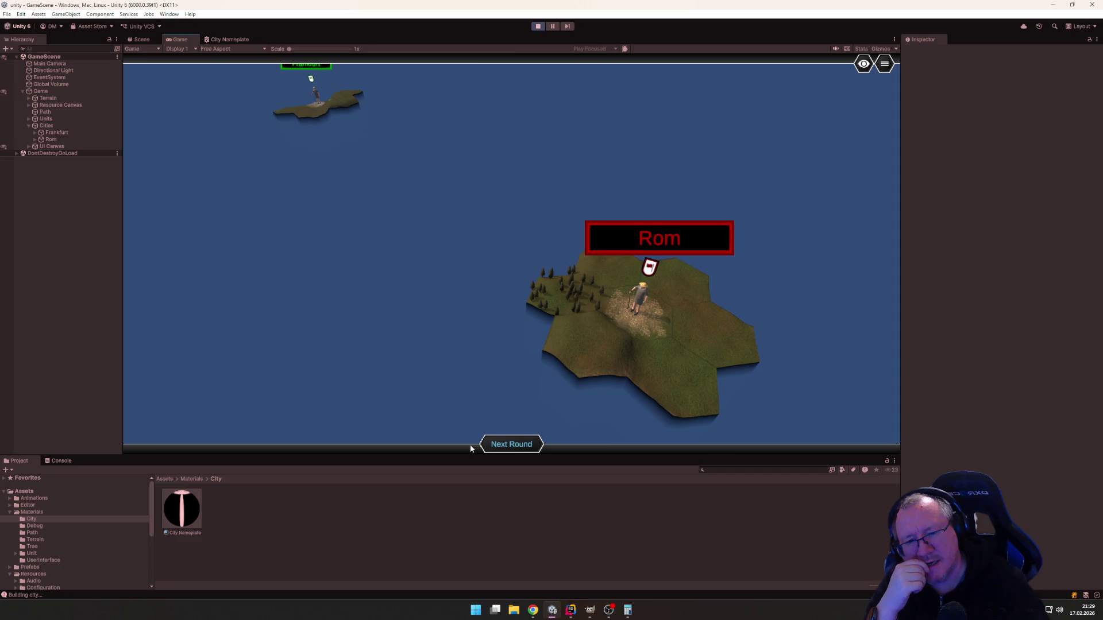
# Start the next round and walk Frankfurt's Settler southwest, then east.
pyautogui.click(505, 444)
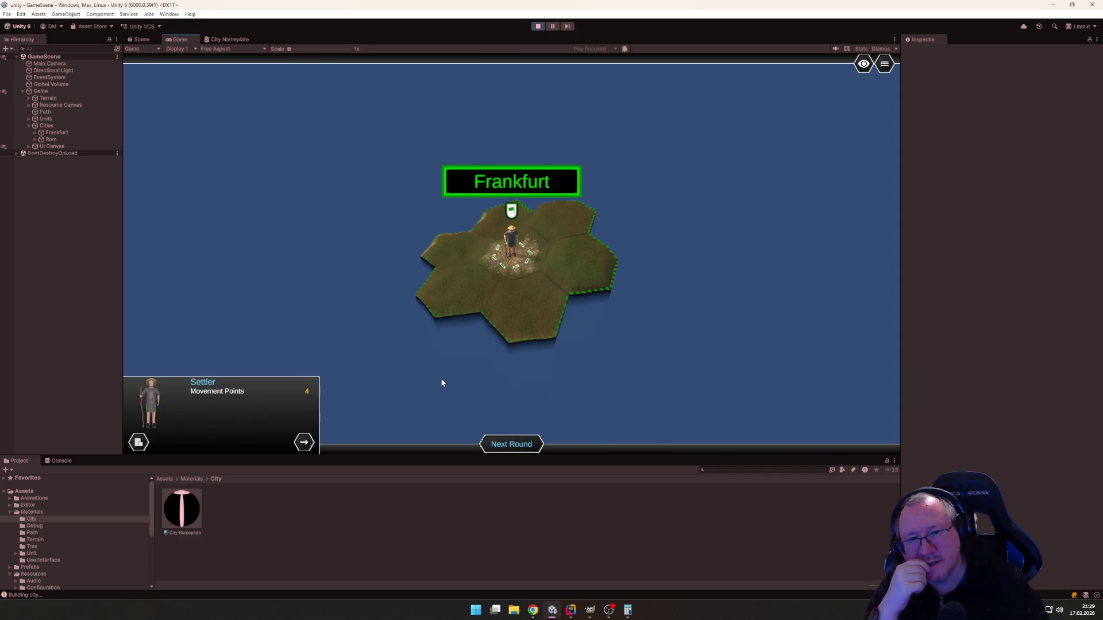
pyautogui.press('d')
pyautogui.press('w')
pyautogui.press('a')
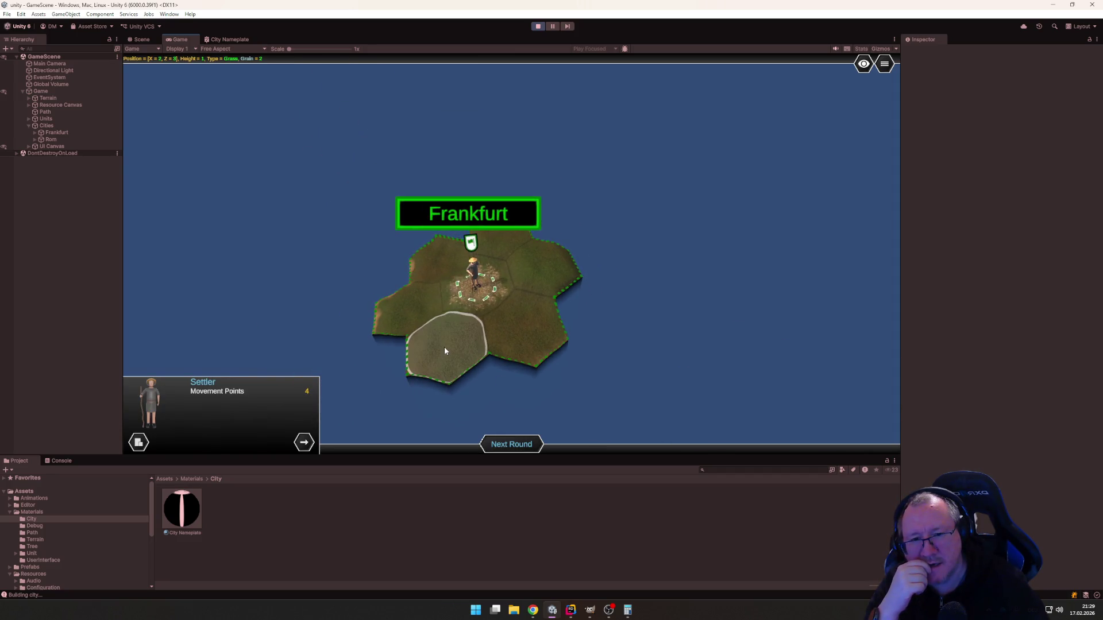
pyautogui.click(444, 350)
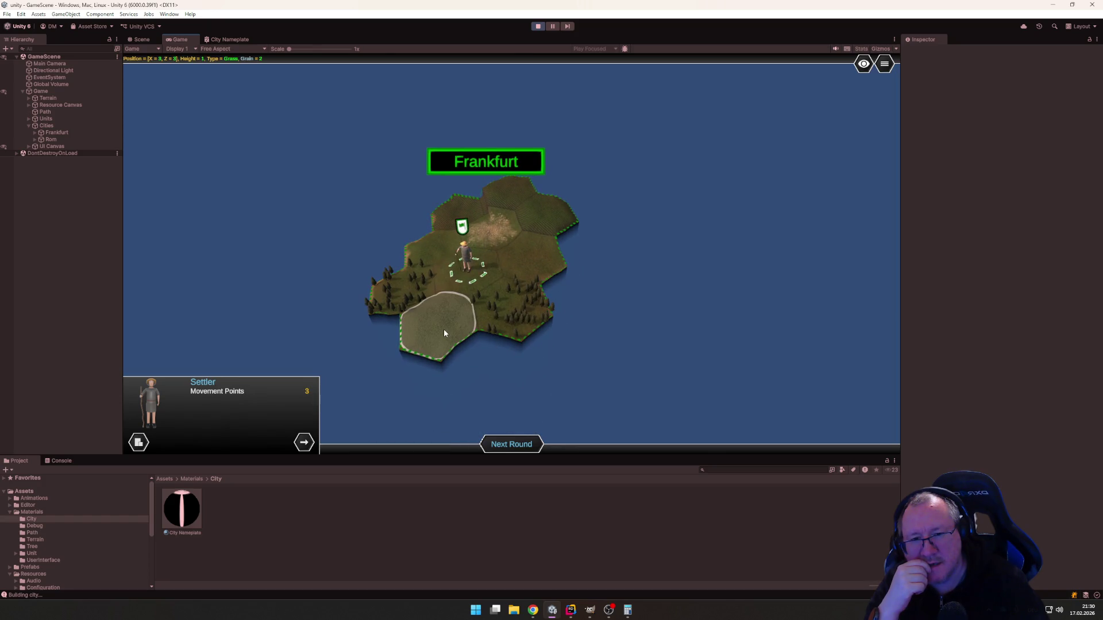
pyautogui.click(444, 333)
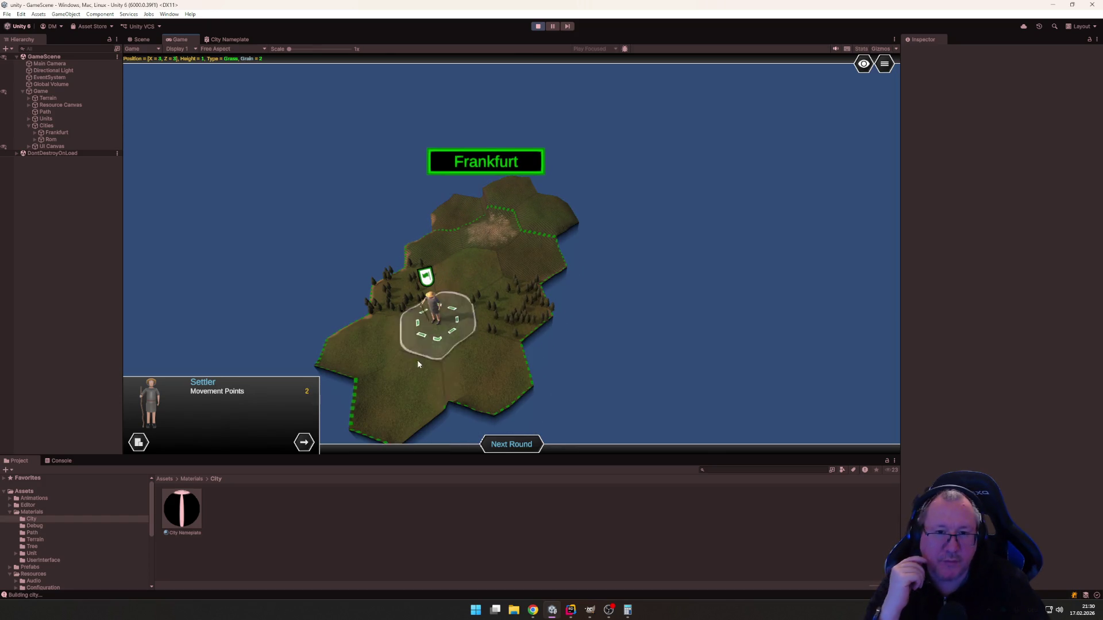
pyautogui.press('a')
pyautogui.press('d')
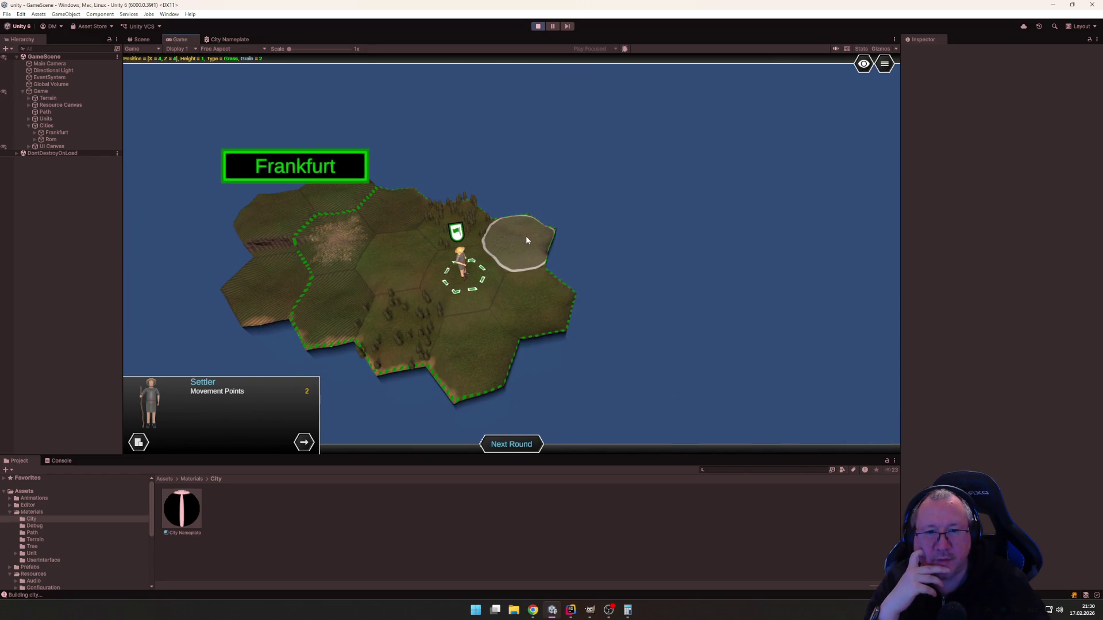
pyautogui.click(525, 236)
pyautogui.click(474, 263)
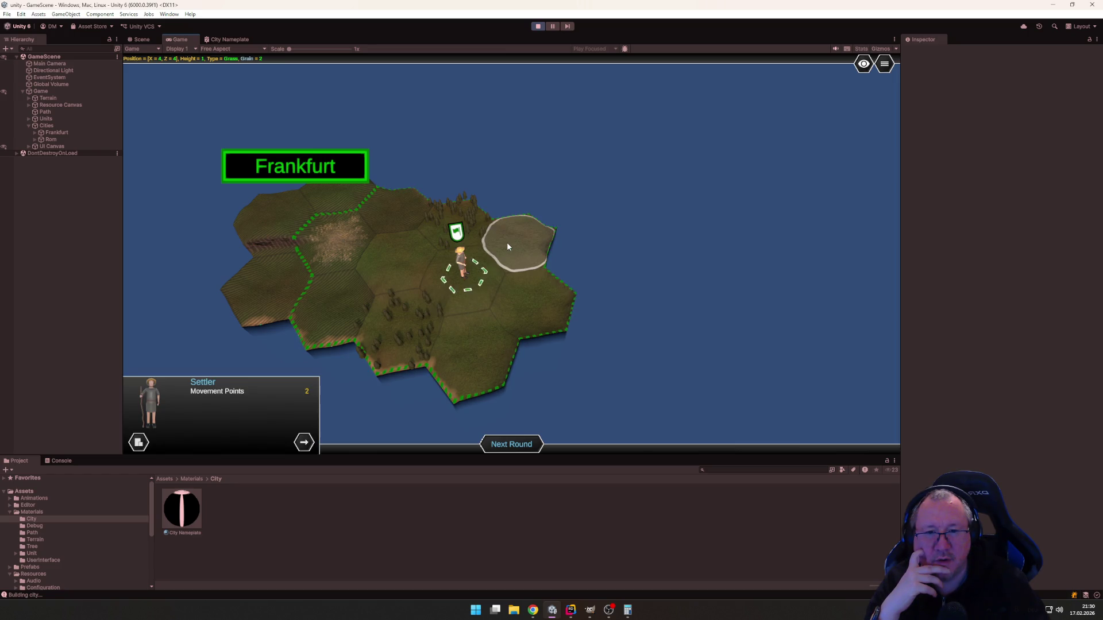
pyautogui.click(507, 246)
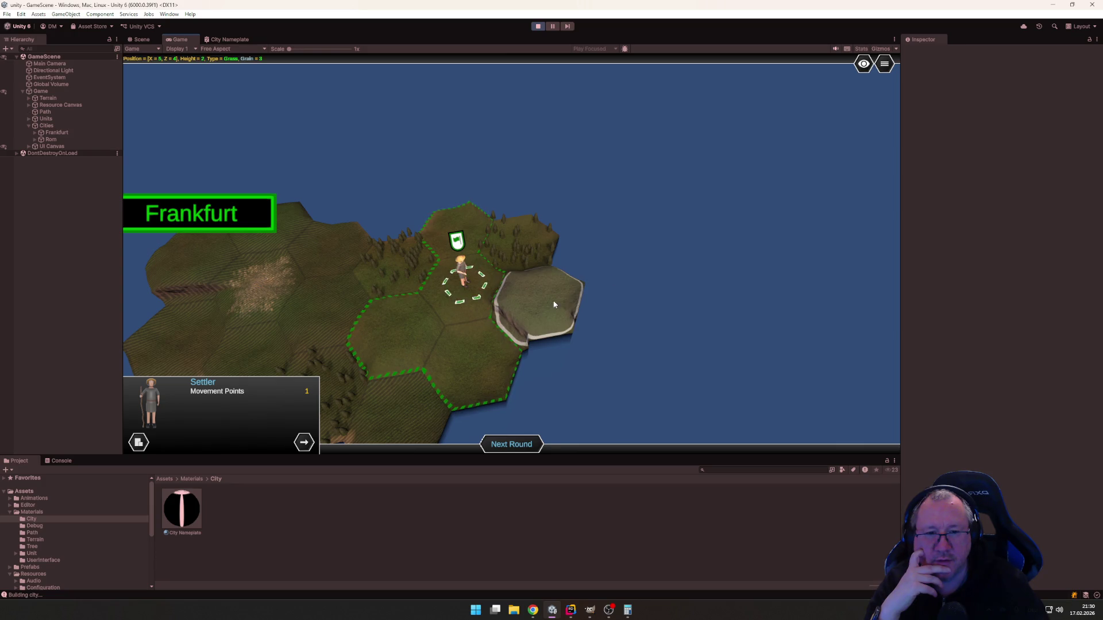
# In the next round, move Rom's Settler southwest and southeast onto the rocky hex.
pyautogui.click(512, 444)
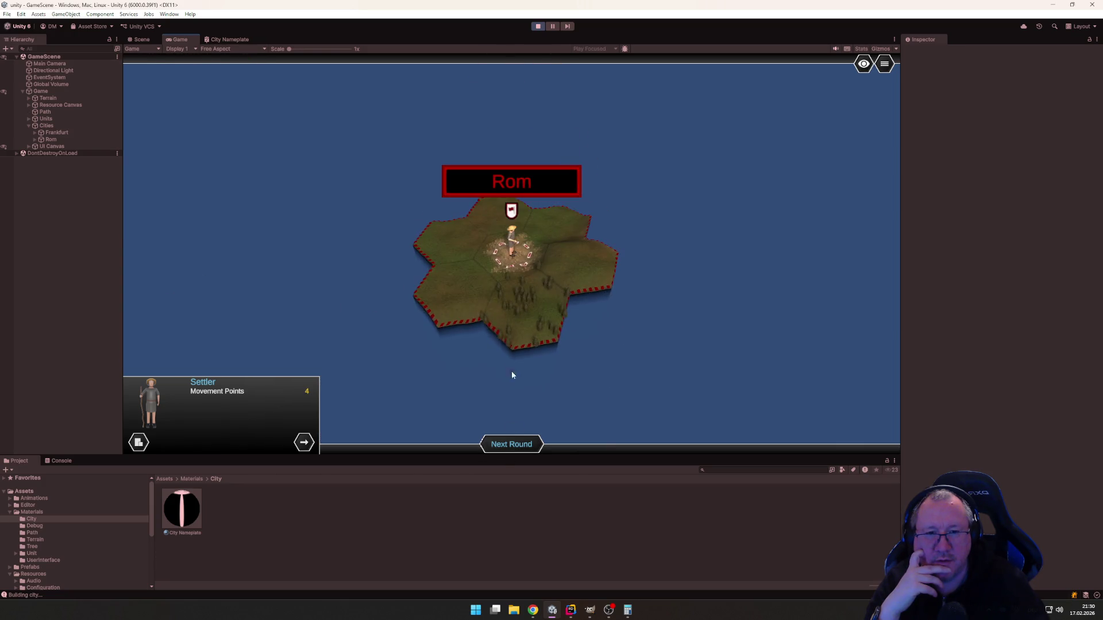
pyautogui.click(465, 293)
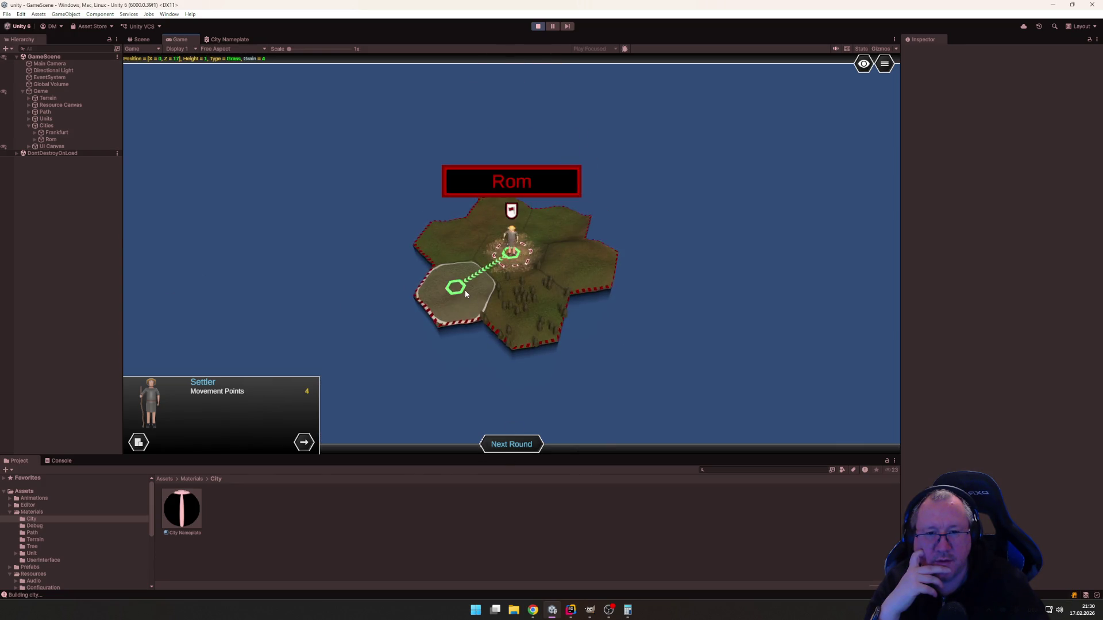
pyautogui.click(559, 339)
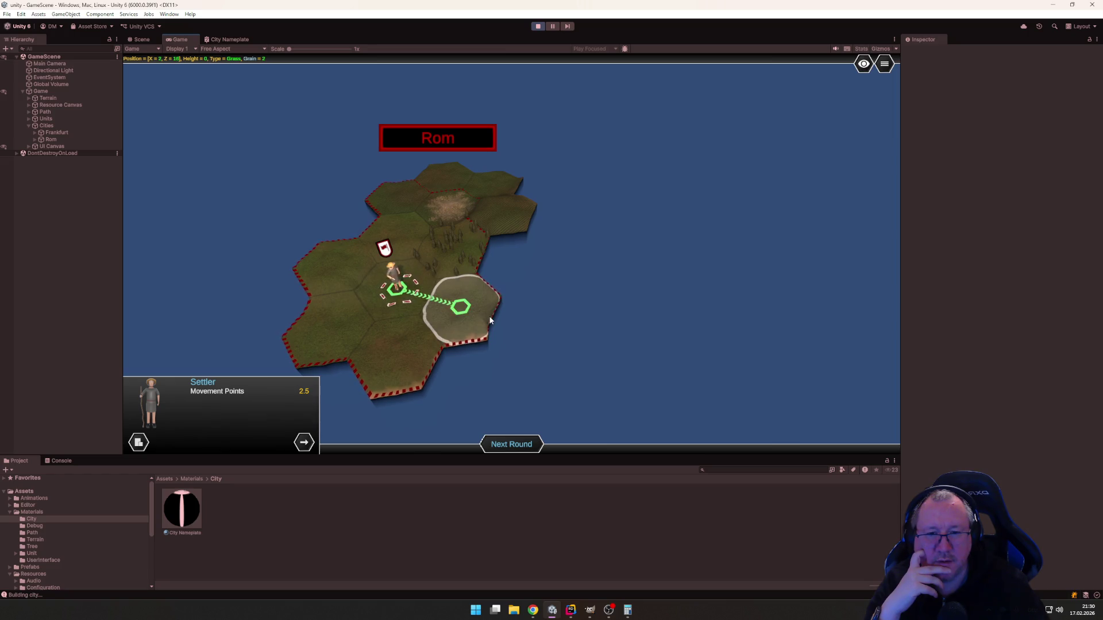
pyautogui.click(490, 321)
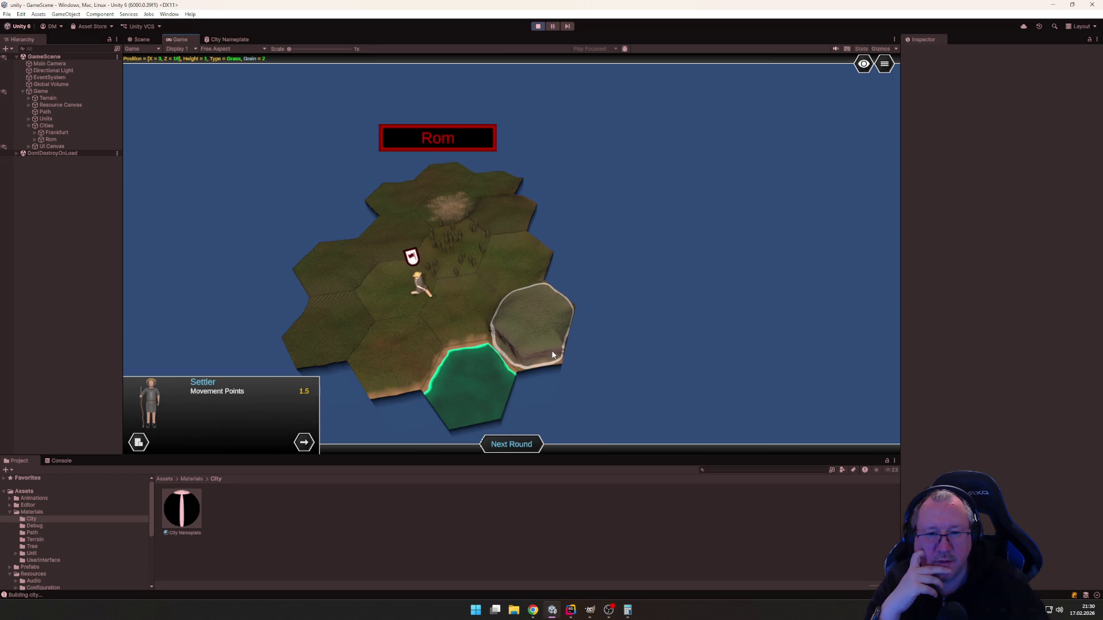
pyautogui.click(521, 339)
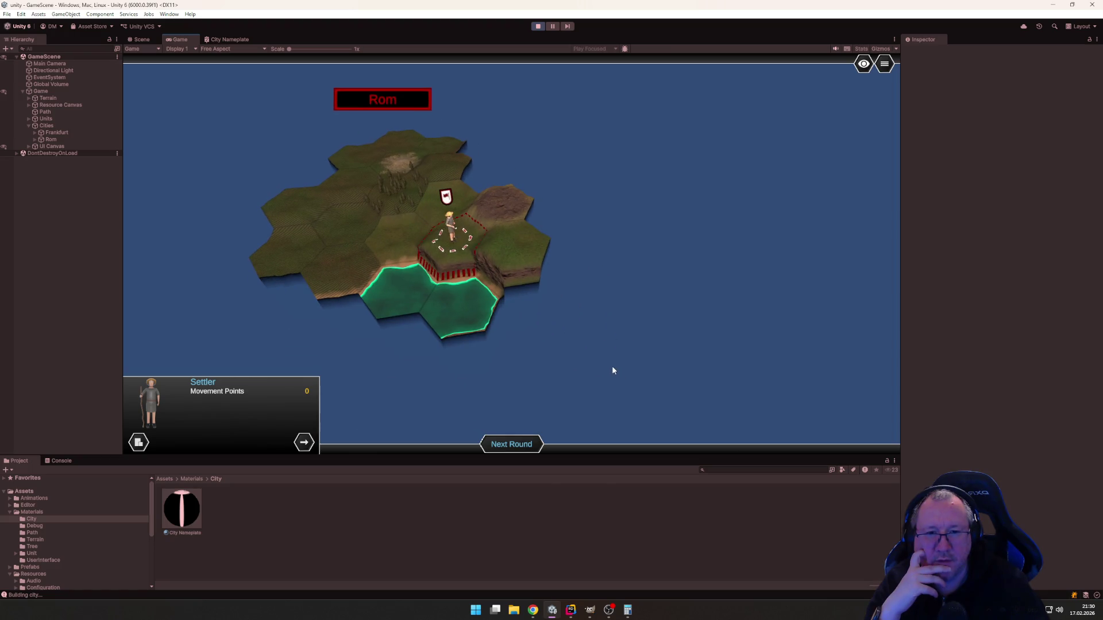
# Advance a round and move Frankfurt's Settler further east, away from Frankfurt.
pyautogui.click(511, 444)
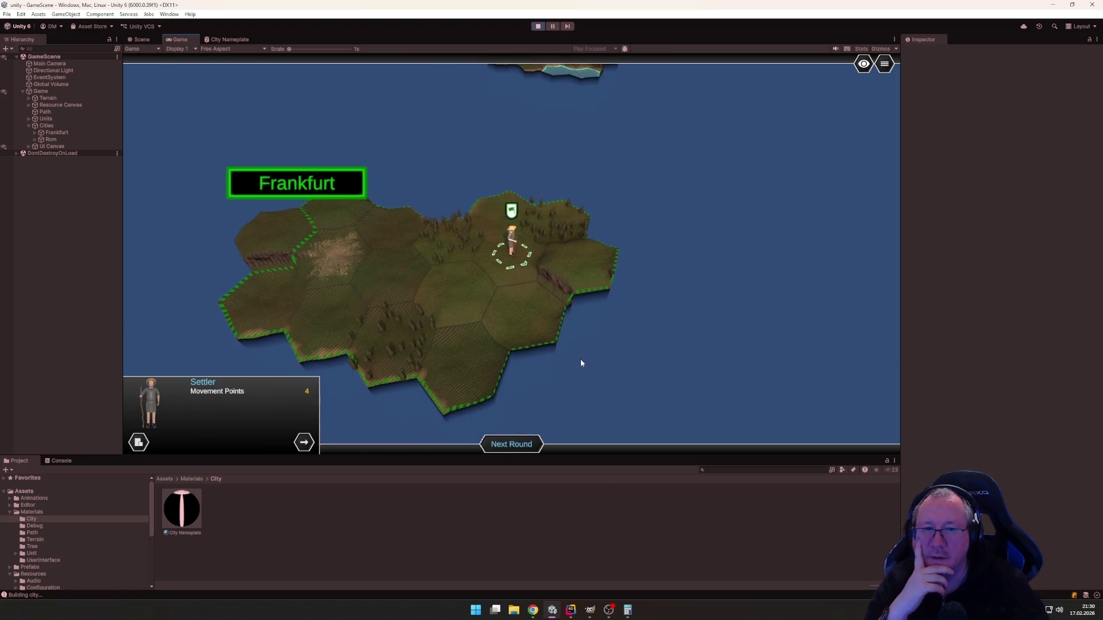
pyautogui.click(581, 277)
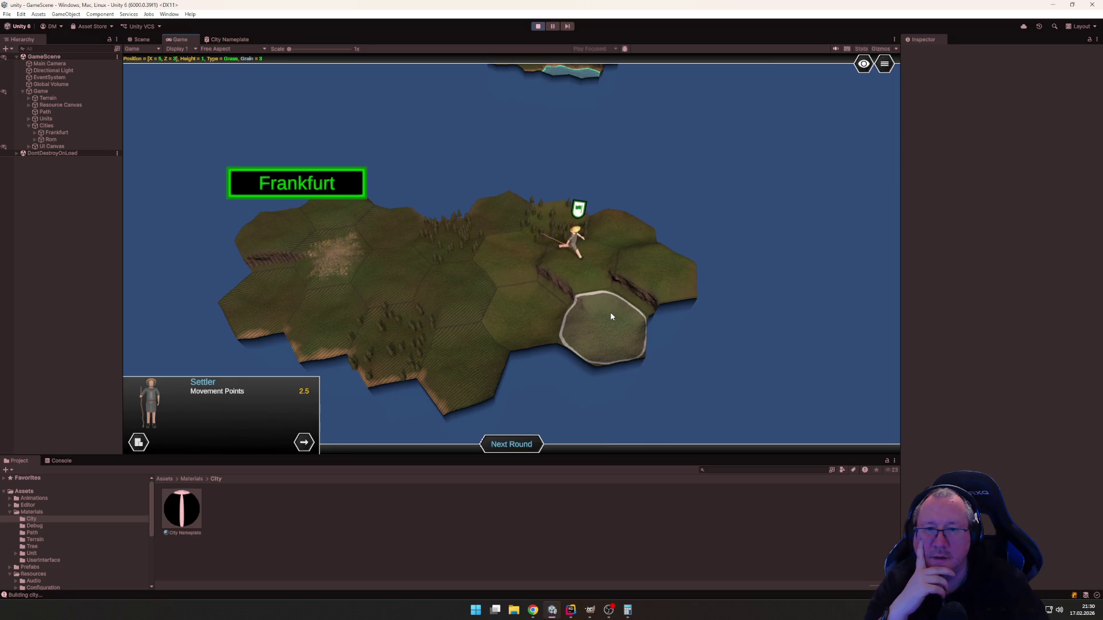
pyautogui.click(656, 257)
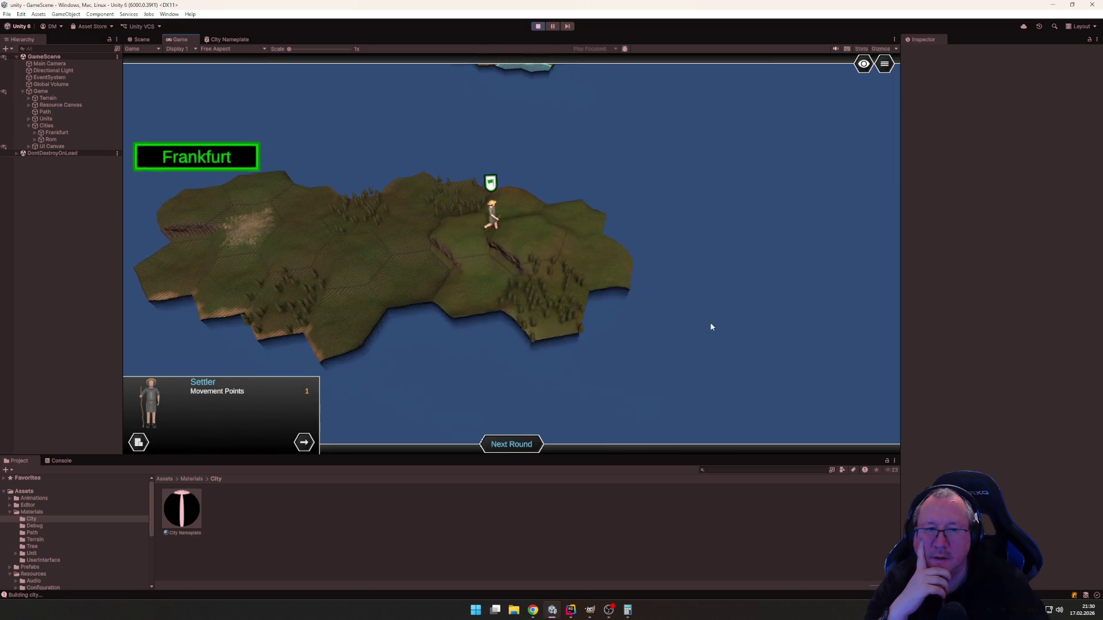
# Found the city München with Frankfurt's Settler.
pyautogui.click(138, 446)
pyautogui.write('Münche')
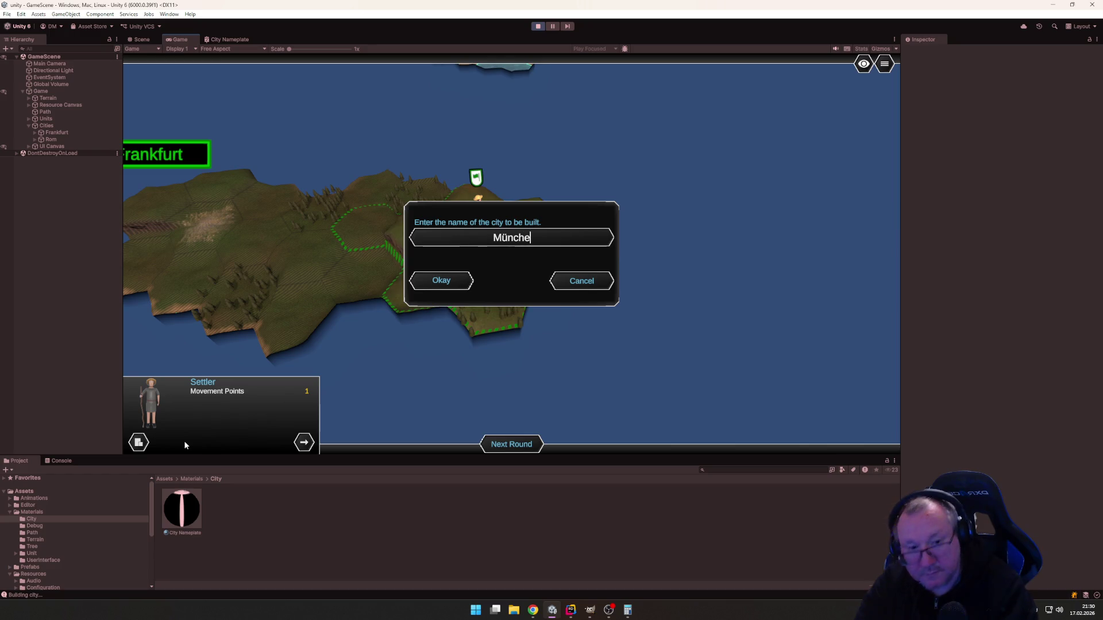
pyautogui.write('n')
pyautogui.press('Return')
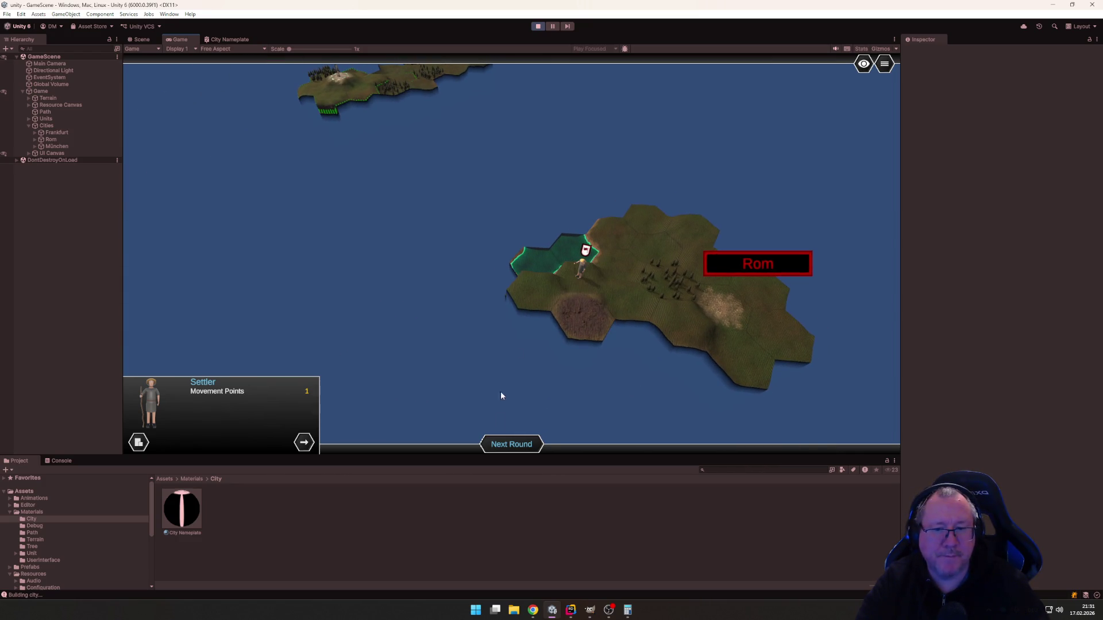
# Start the next round and march Rom's Settler westward until its moves run out.
pyautogui.click(512, 446)
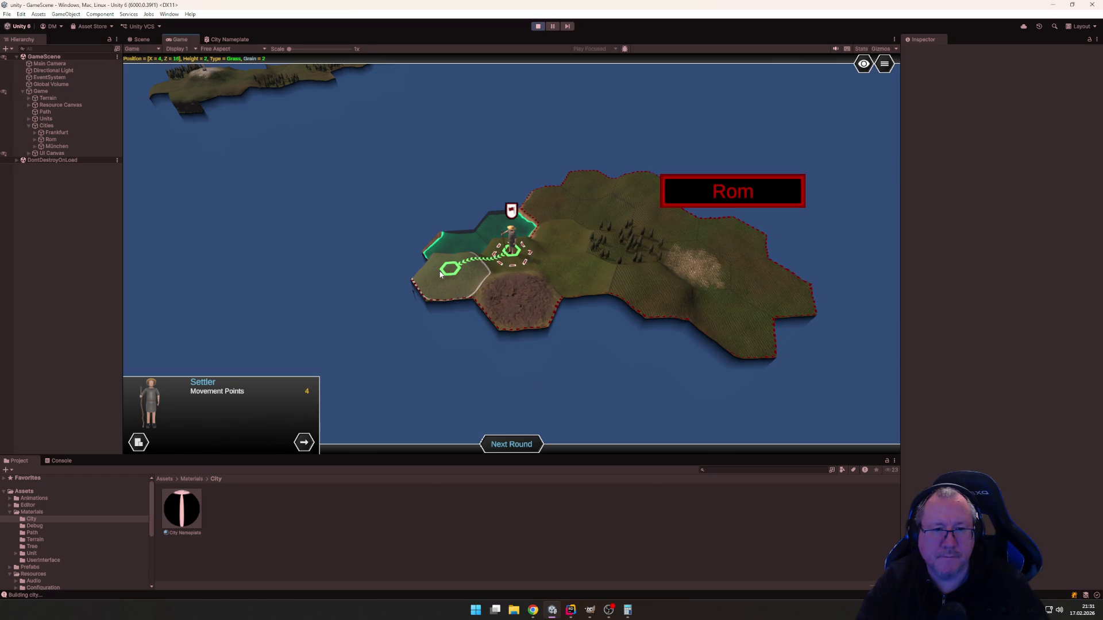
pyautogui.click(482, 332)
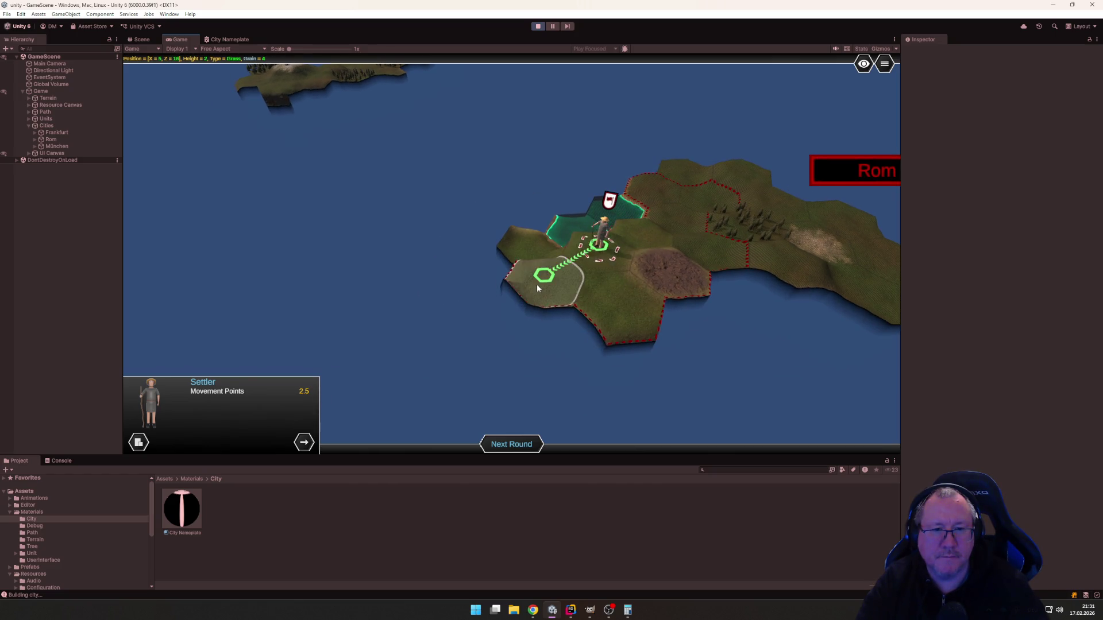
pyautogui.click(536, 284)
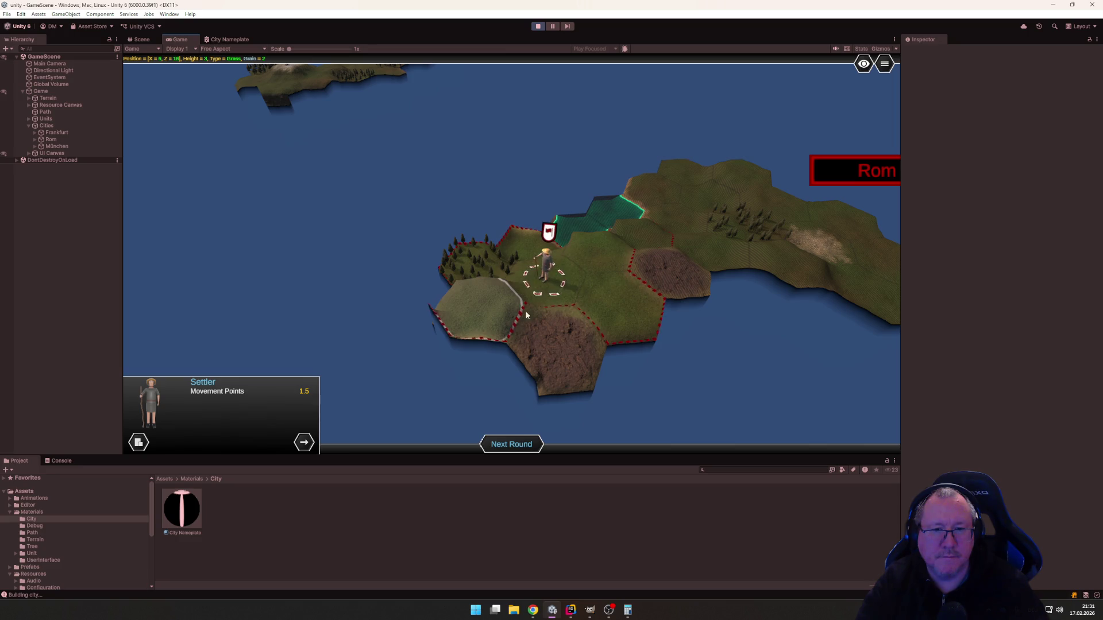
pyautogui.click(493, 305)
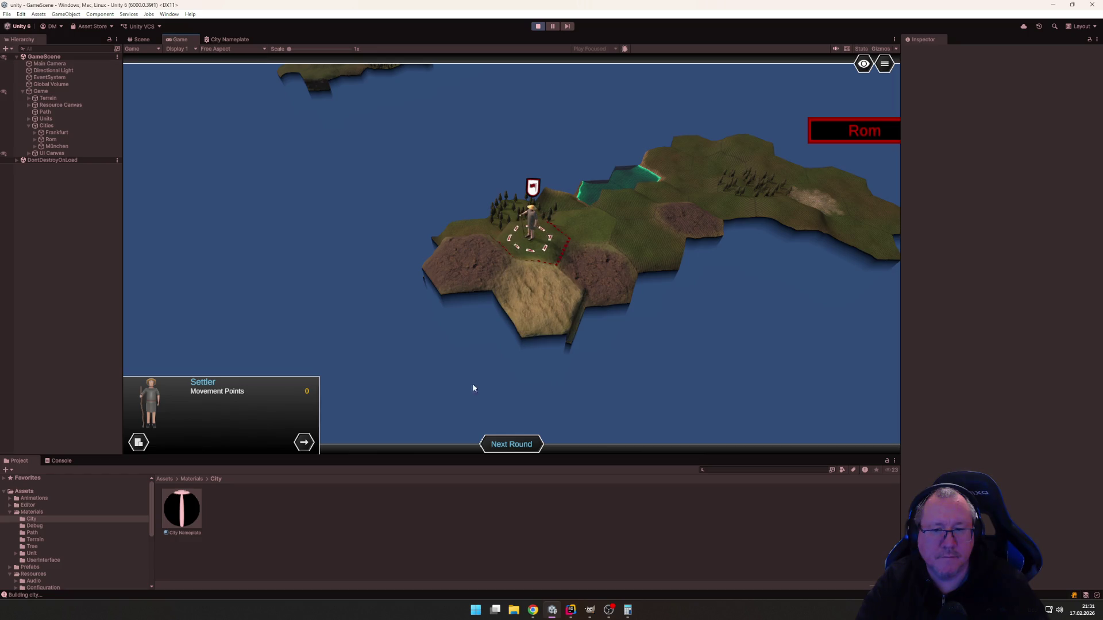
# Found the red city Mailand with Rom's Settler and zoom out over all four cities.
pyautogui.click(139, 442)
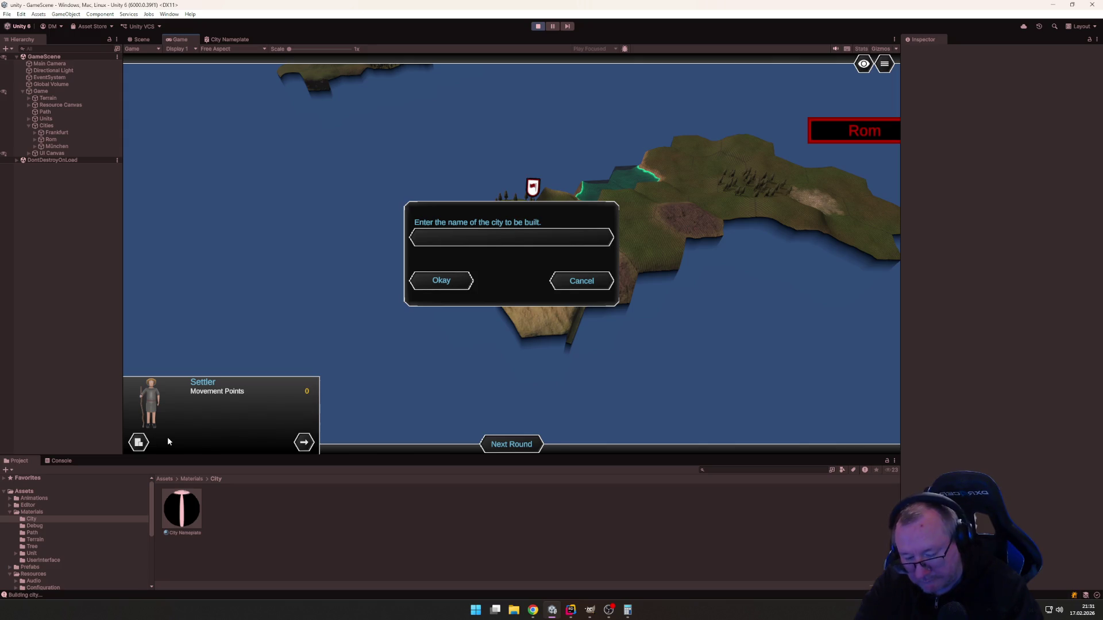
pyautogui.write('Mailan')
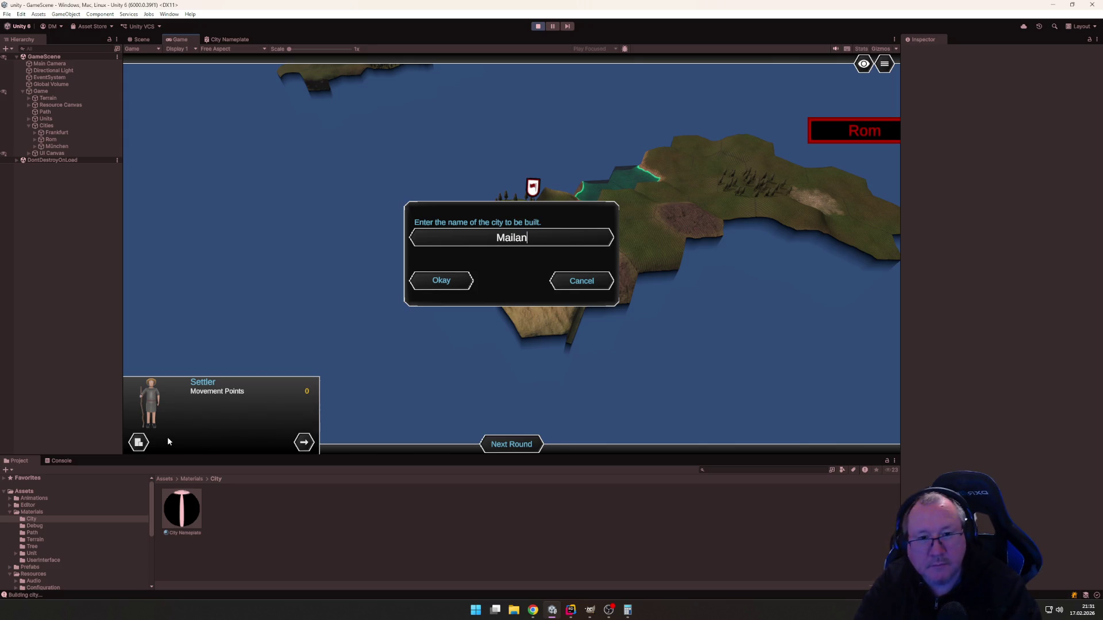
pyautogui.write('d')
pyautogui.press('Return')
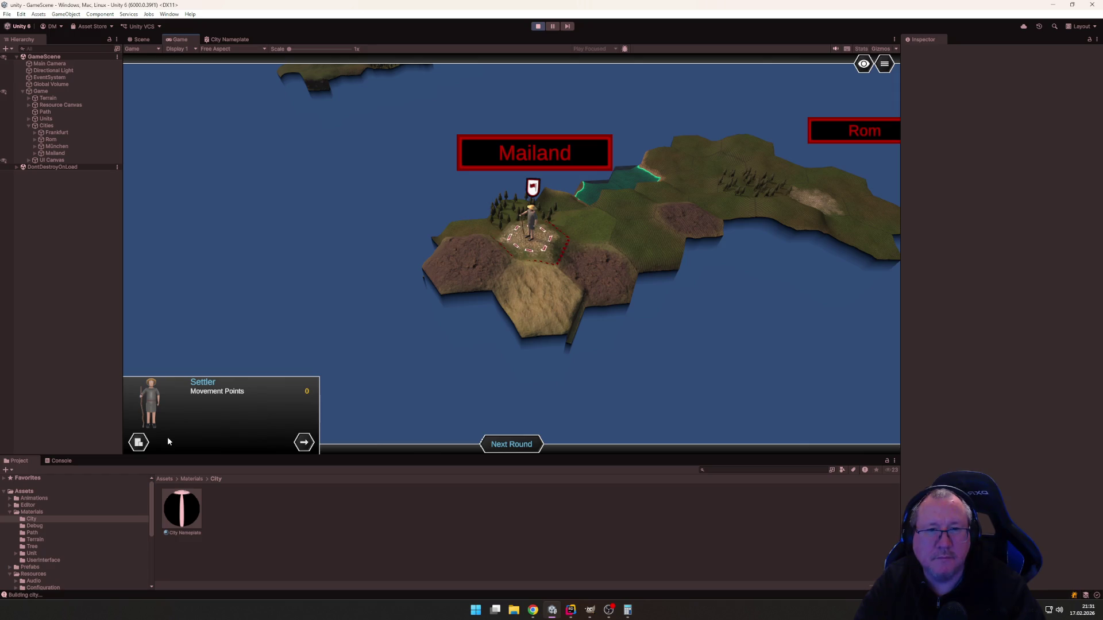
pyautogui.scroll(-2, 416, 301)
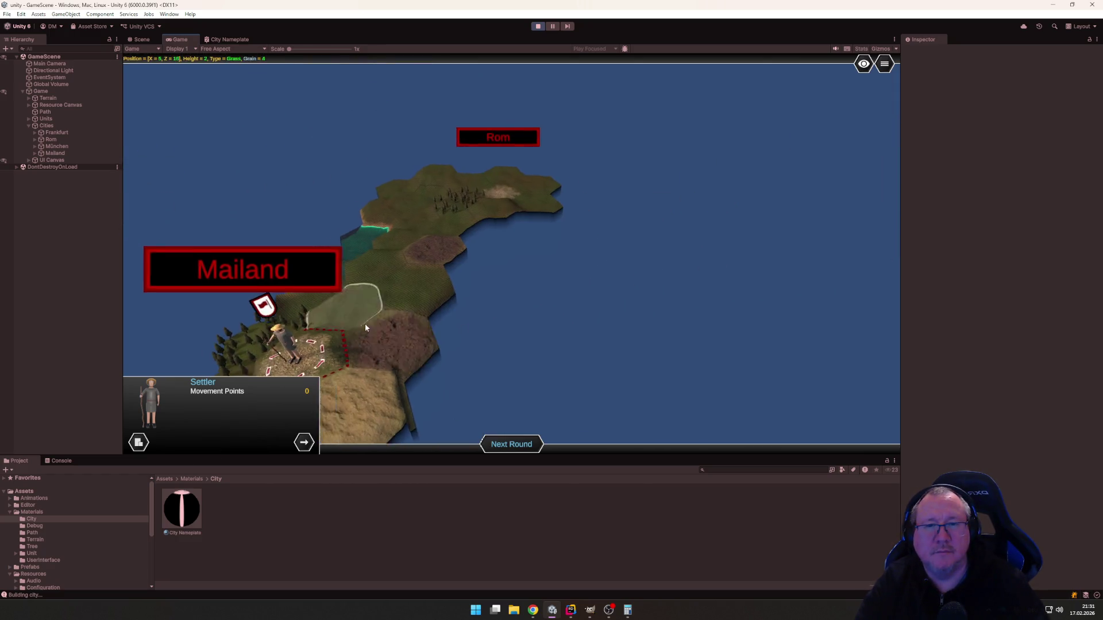
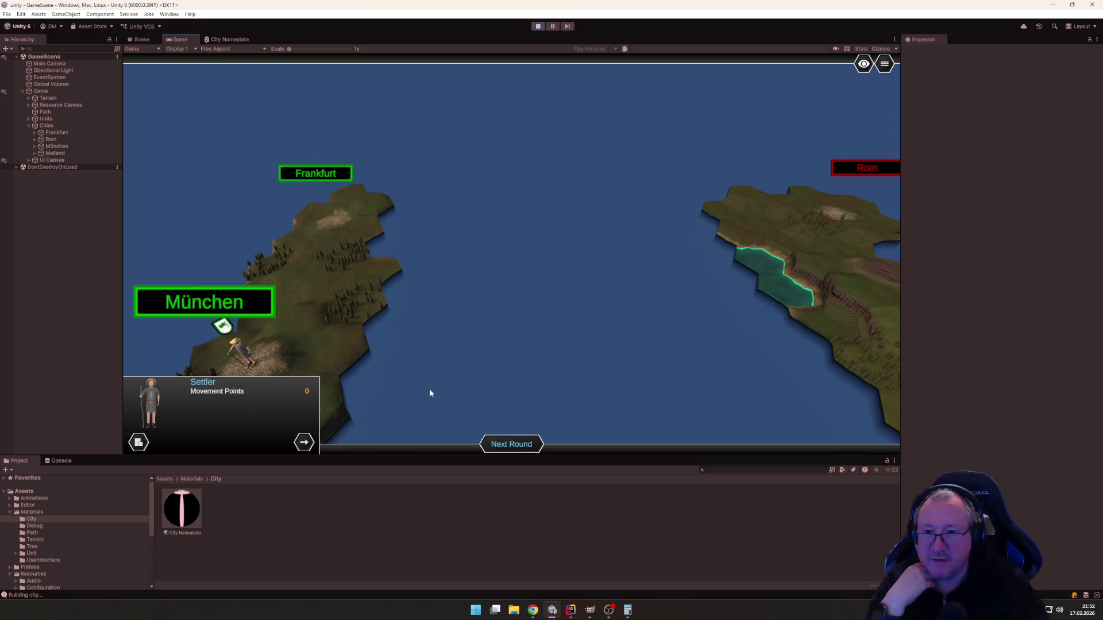
# Swing the map view back onto Mailand and select the settler standing in München.
pyautogui.scroll(-3, 425, 350)
pyautogui.moveTo(421, 312)
pyautogui.mouseDown()
pyautogui.moveTo(318, 364)
pyautogui.moveTo(438, 320)
pyautogui.moveTo(450, 325)
pyautogui.moveTo(444, 366)
pyautogui.moveTo(349, 343)
pyautogui.moveTo(344, 362)
pyautogui.mouseUp()
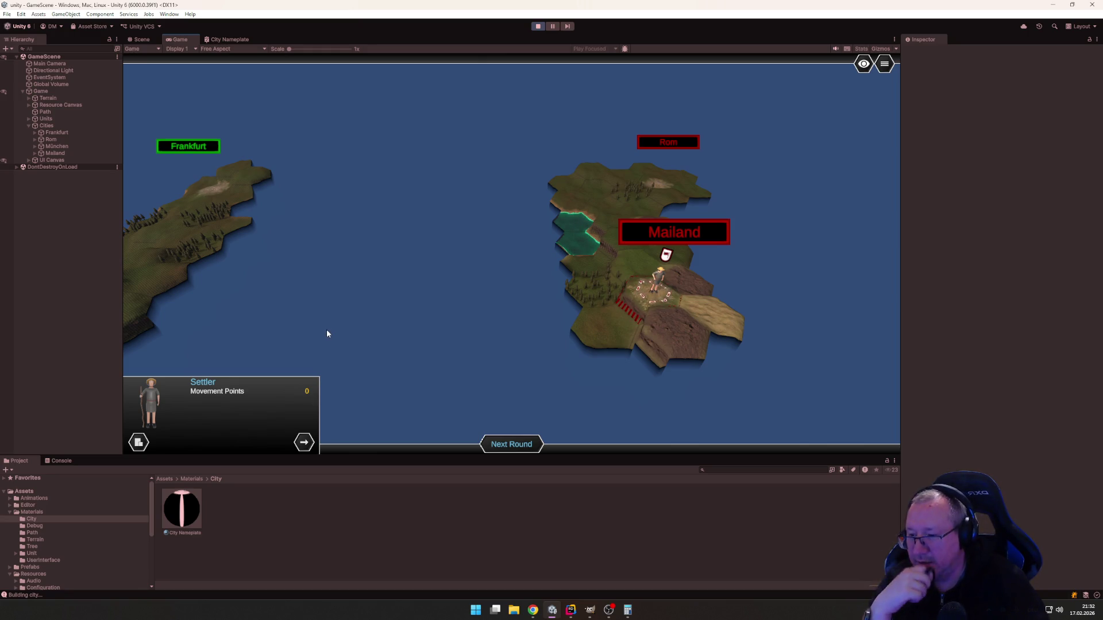
pyautogui.moveTo(365, 337)
pyautogui.mouseDown()
pyautogui.moveTo(452, 278)
pyautogui.moveTo(288, 278)
pyautogui.moveTo(187, 310)
pyautogui.moveTo(434, 318)
pyautogui.moveTo(500, 332)
pyautogui.moveTo(431, 327)
pyautogui.moveTo(536, 344)
pyautogui.moveTo(422, 340)
pyautogui.moveTo(546, 337)
pyautogui.moveTo(463, 340)
pyautogui.moveTo(567, 353)
pyautogui.moveTo(491, 364)
pyautogui.moveTo(549, 329)
pyautogui.moveTo(394, 396)
pyautogui.moveTo(517, 364)
pyautogui.moveTo(547, 379)
pyautogui.moveTo(409, 394)
pyautogui.moveTo(432, 377)
pyautogui.moveTo(394, 389)
pyautogui.moveTo(514, 374)
pyautogui.moveTo(527, 384)
pyautogui.moveTo(412, 335)
pyautogui.moveTo(386, 354)
pyautogui.moveTo(511, 343)
pyautogui.moveTo(568, 308)
pyautogui.moveTo(317, 344)
pyautogui.moveTo(530, 331)
pyautogui.moveTo(493, 345)
pyautogui.moveTo(457, 338)
pyautogui.moveTo(525, 299)
pyautogui.moveTo(482, 347)
pyautogui.mouseUp()
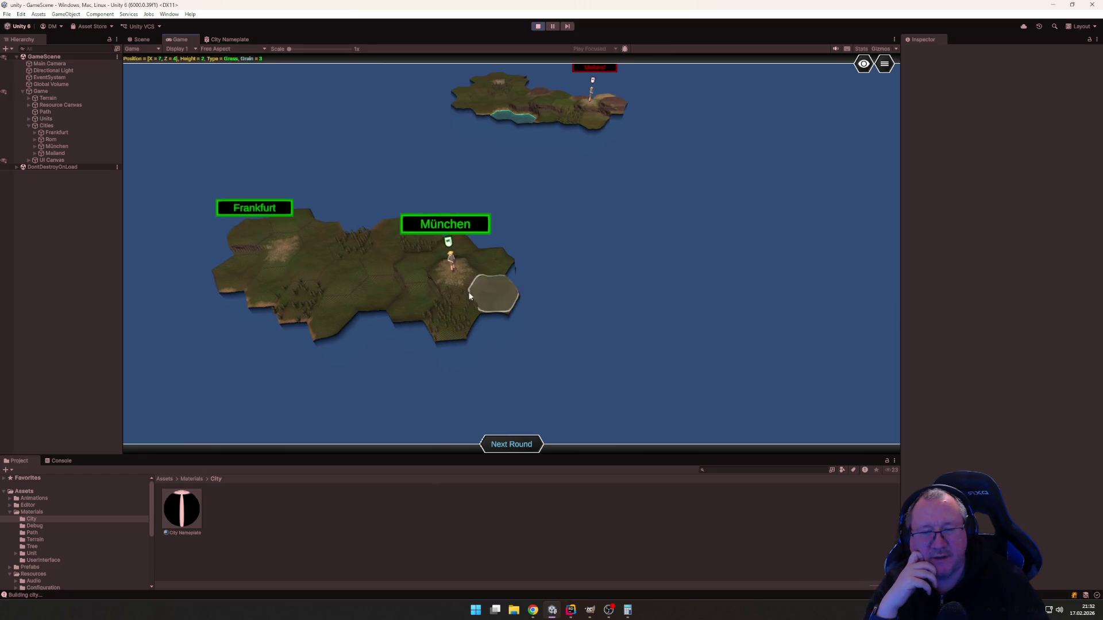
pyautogui.click(456, 265)
# Zoom in and out on the map, deselect the München settler, and pan toward Frankfurt.
pyautogui.scroll(3, 540, 345)
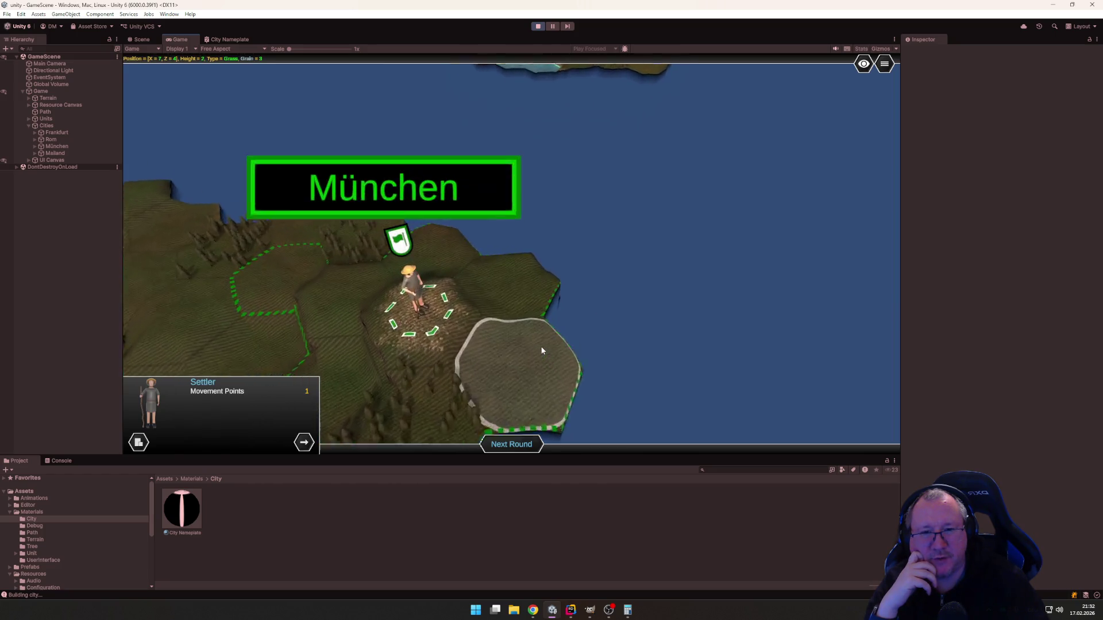
pyautogui.scroll(-2, 536, 349)
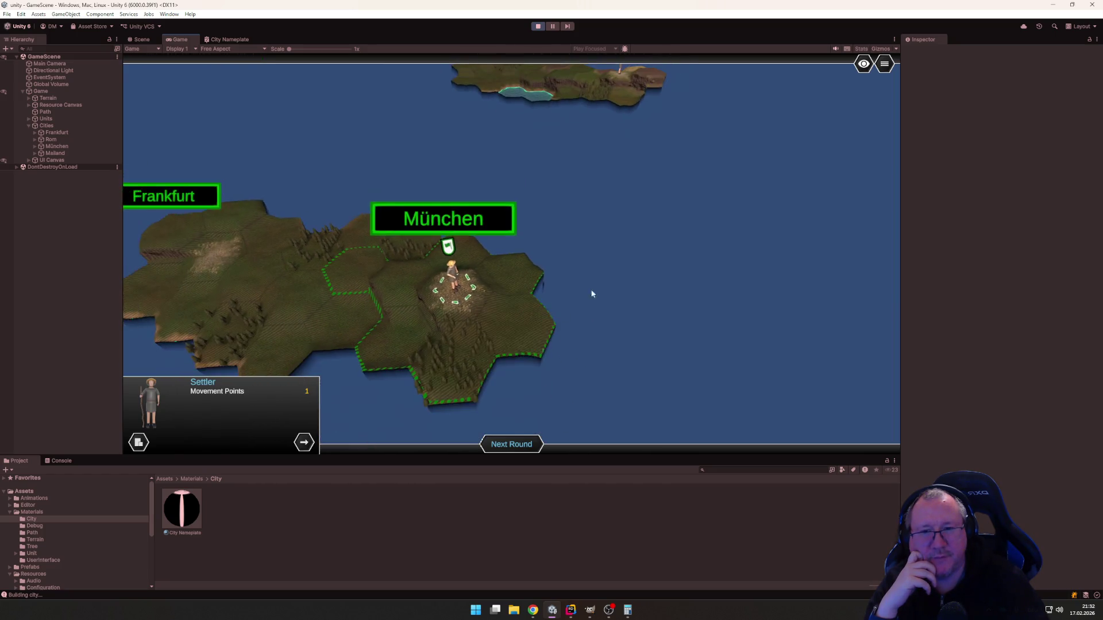
pyautogui.scroll(-4, 591, 294)
pyautogui.scroll(3, 567, 291)
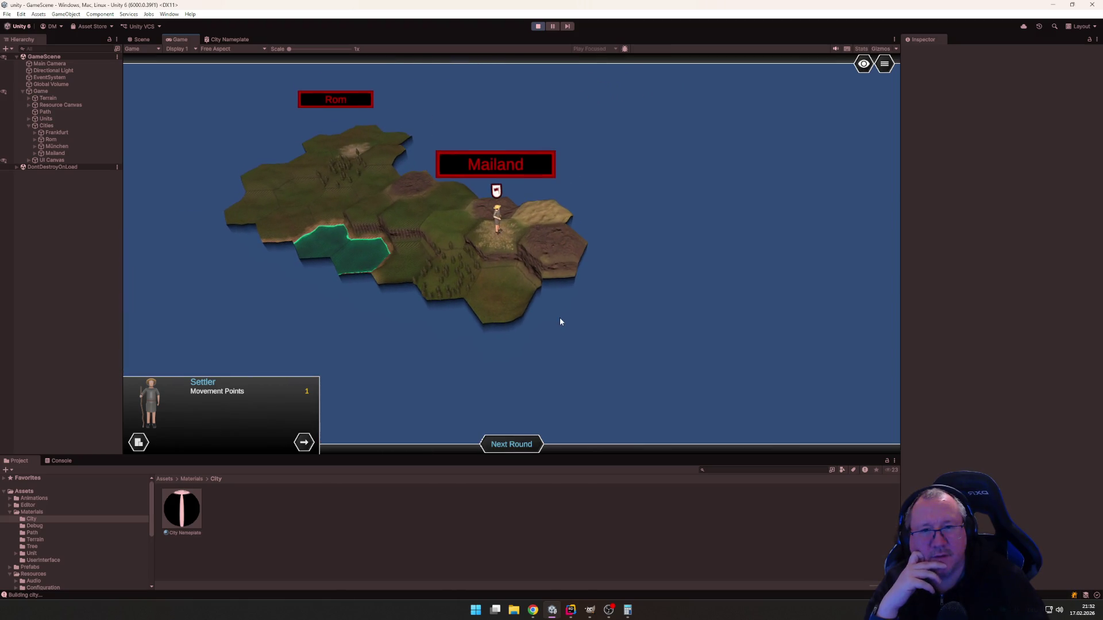
pyautogui.scroll(-3, 560, 317)
pyautogui.scroll(3, 227, 299)
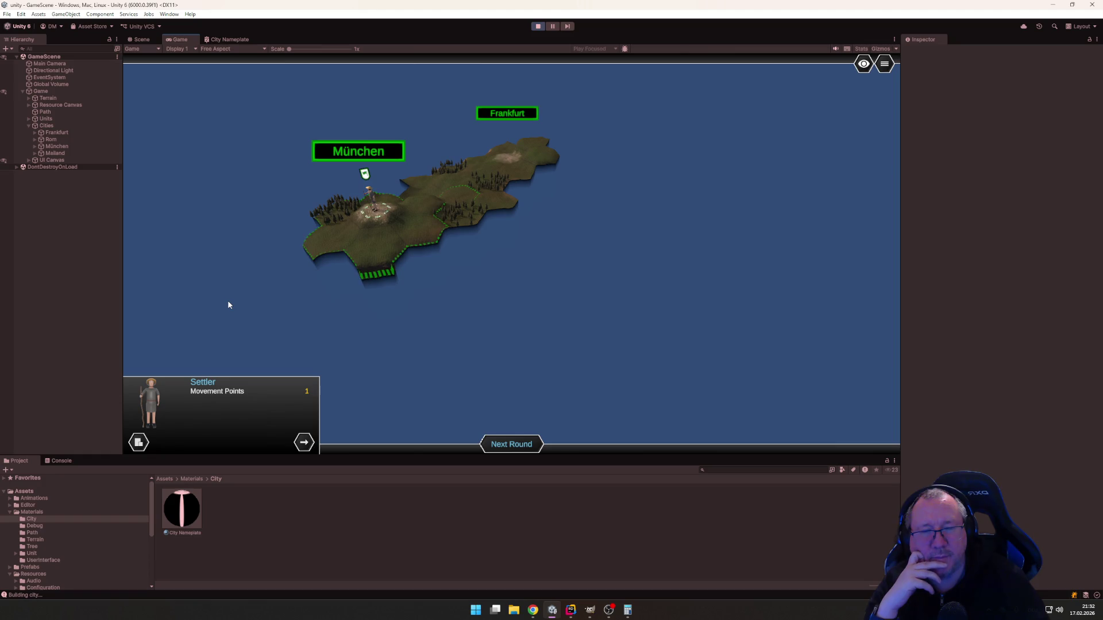
pyautogui.scroll(1, 415, 353)
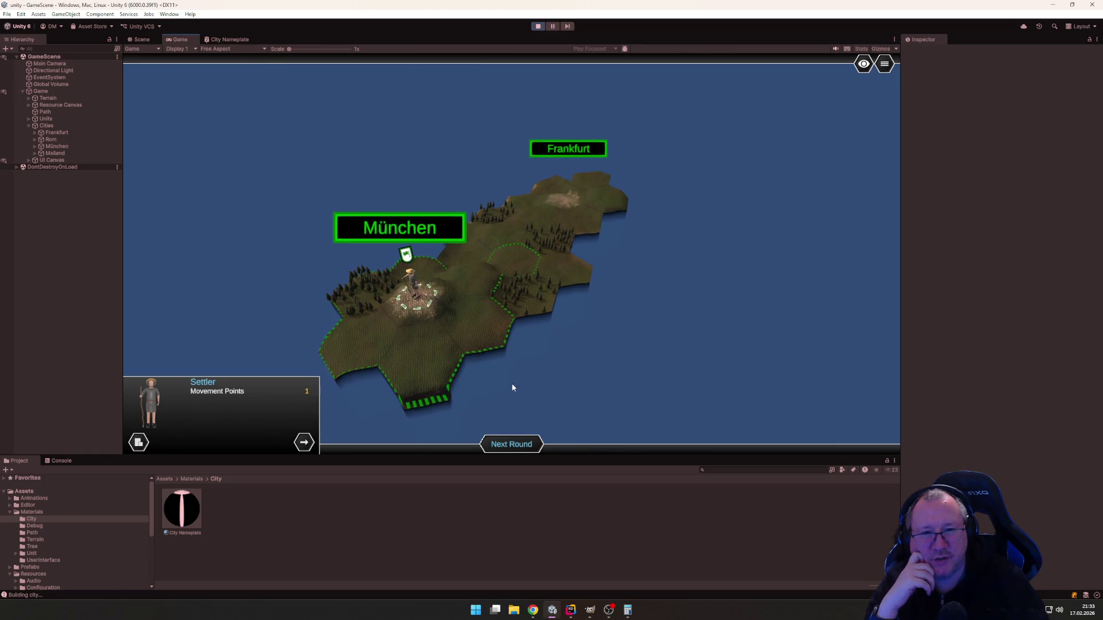
pyautogui.scroll(3, 513, 388)
pyautogui.scroll(-2, 397, 353)
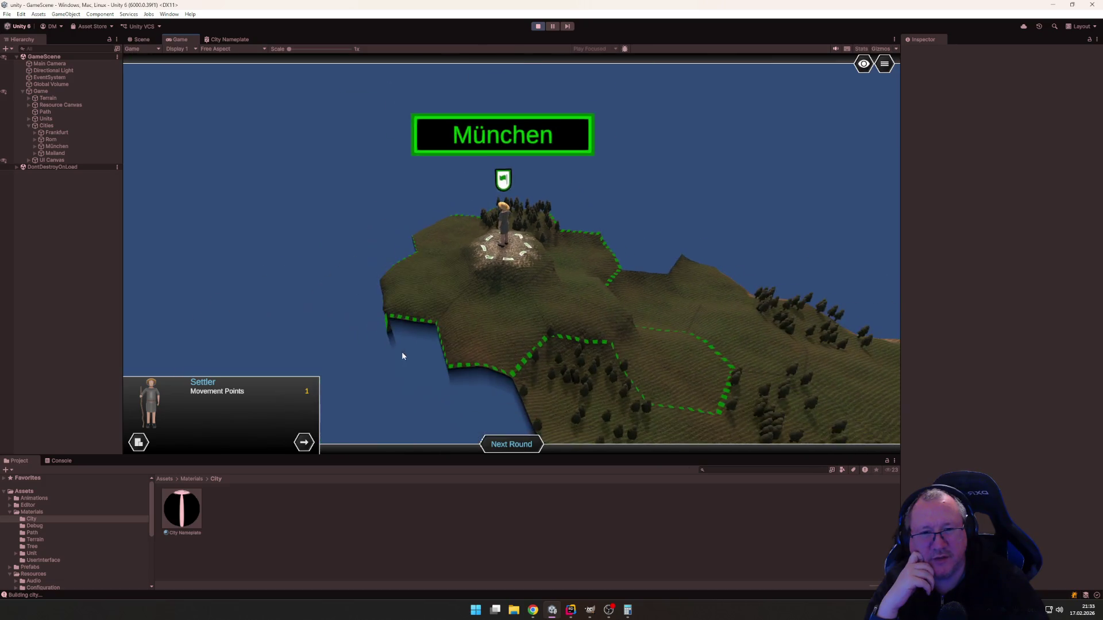
pyautogui.scroll(-3, 402, 356)
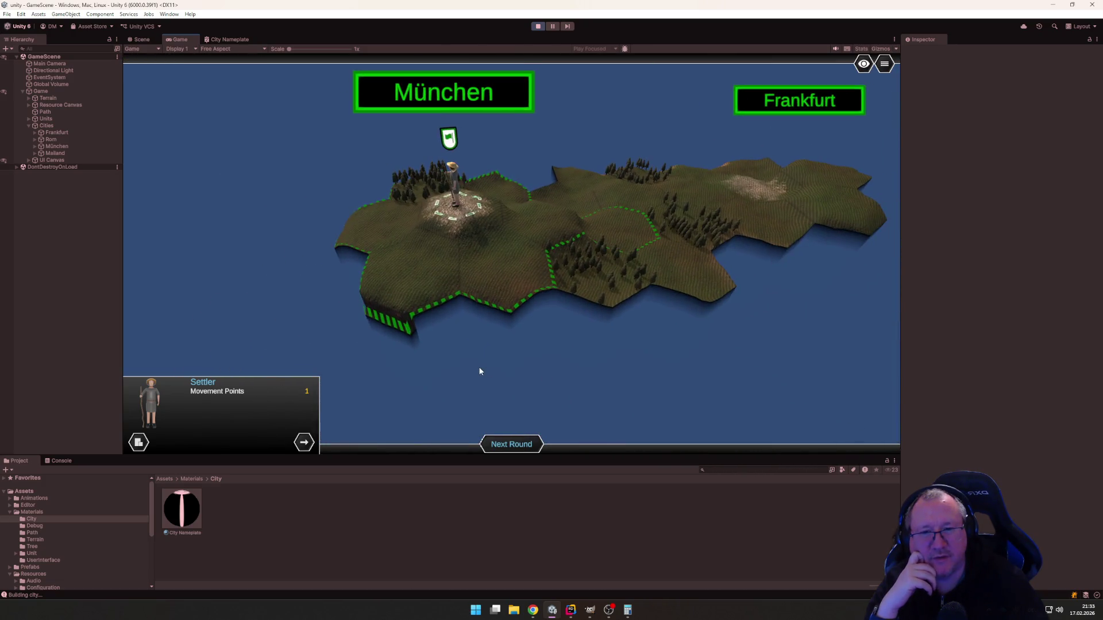
pyautogui.scroll(2, 501, 370)
pyautogui.click(501, 370)
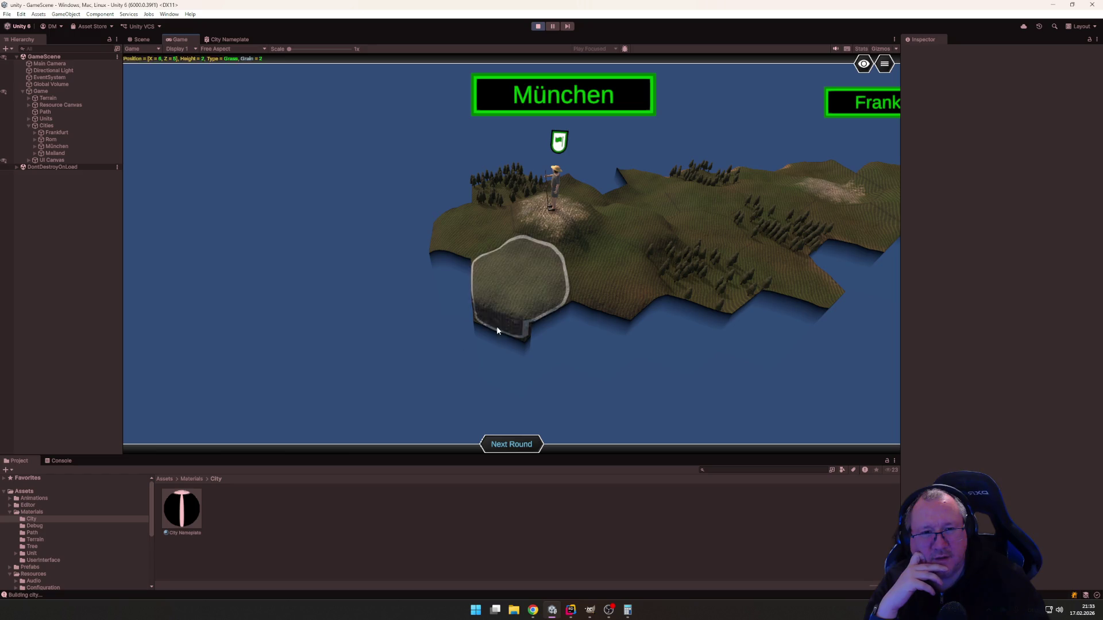
pyautogui.press('d')
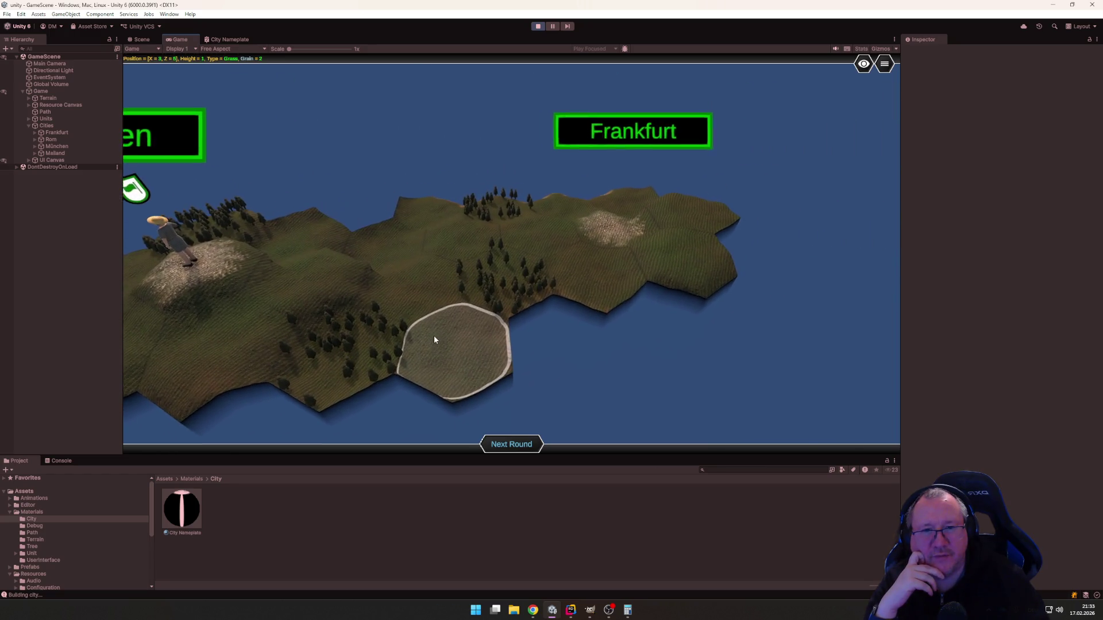
pyautogui.scroll(-2, 434, 340)
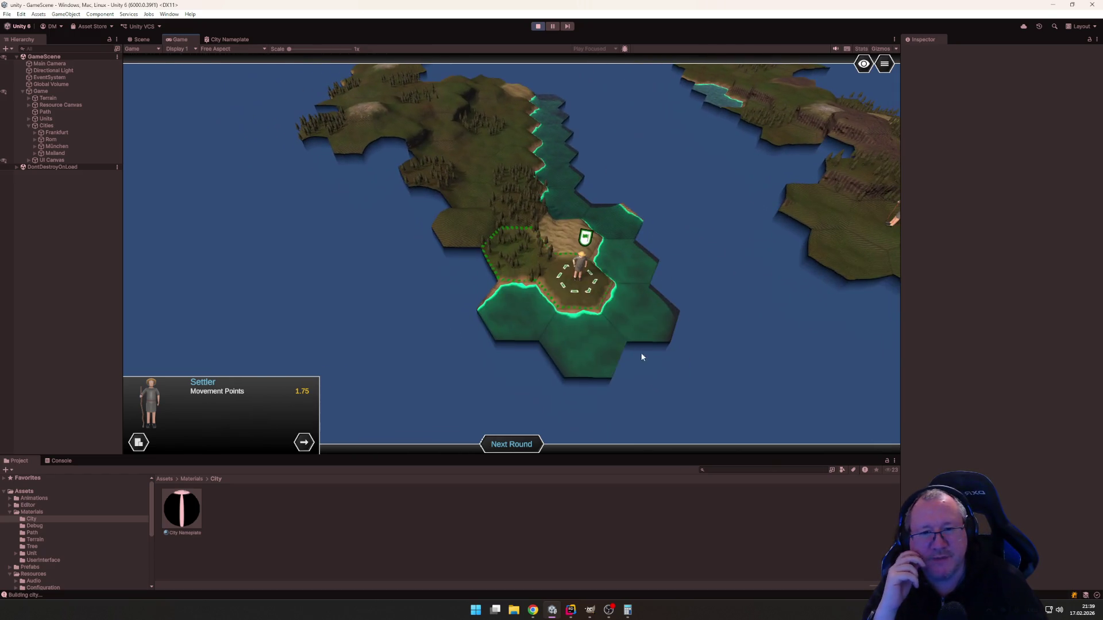
# Walk a settler onto the forest hex, end the round, and move the next settler three hexes.
pyautogui.click(520, 265)
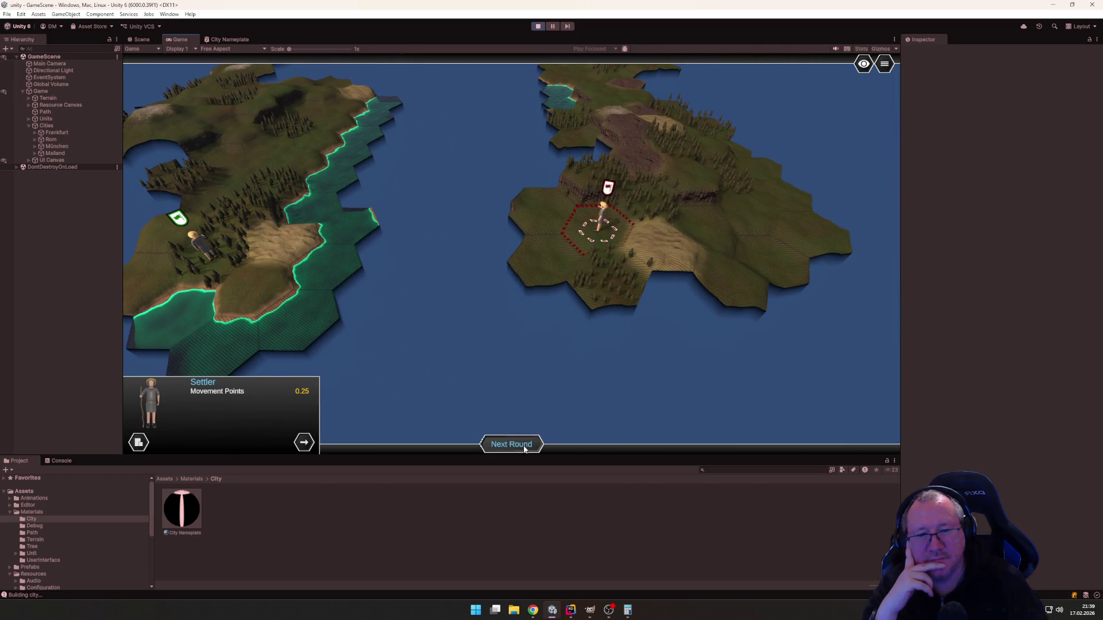
pyautogui.click(511, 444)
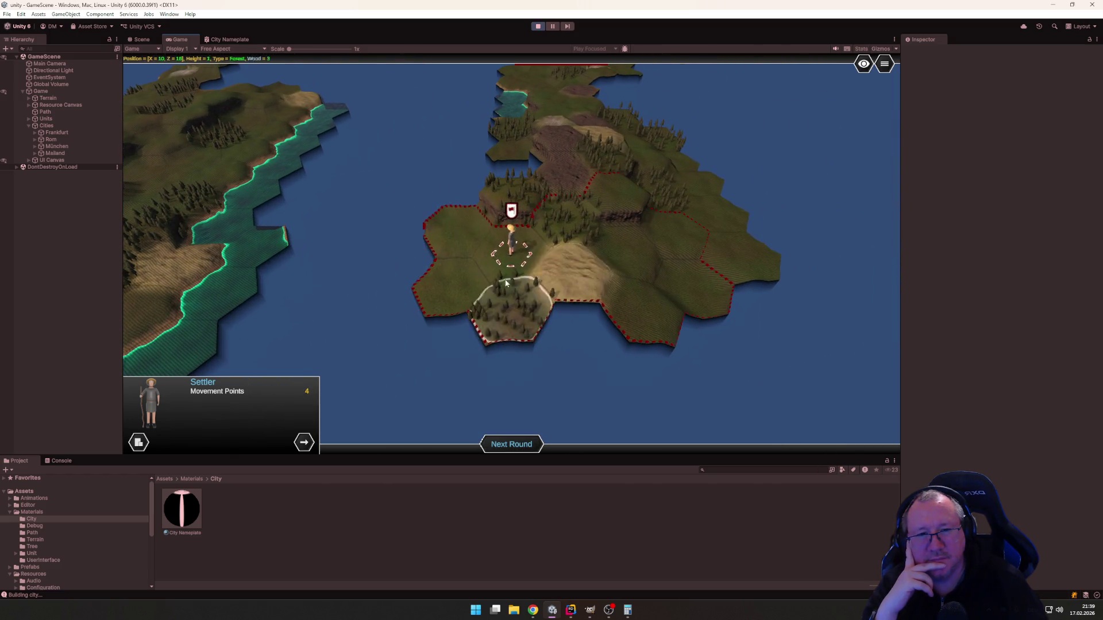
pyautogui.click(457, 239)
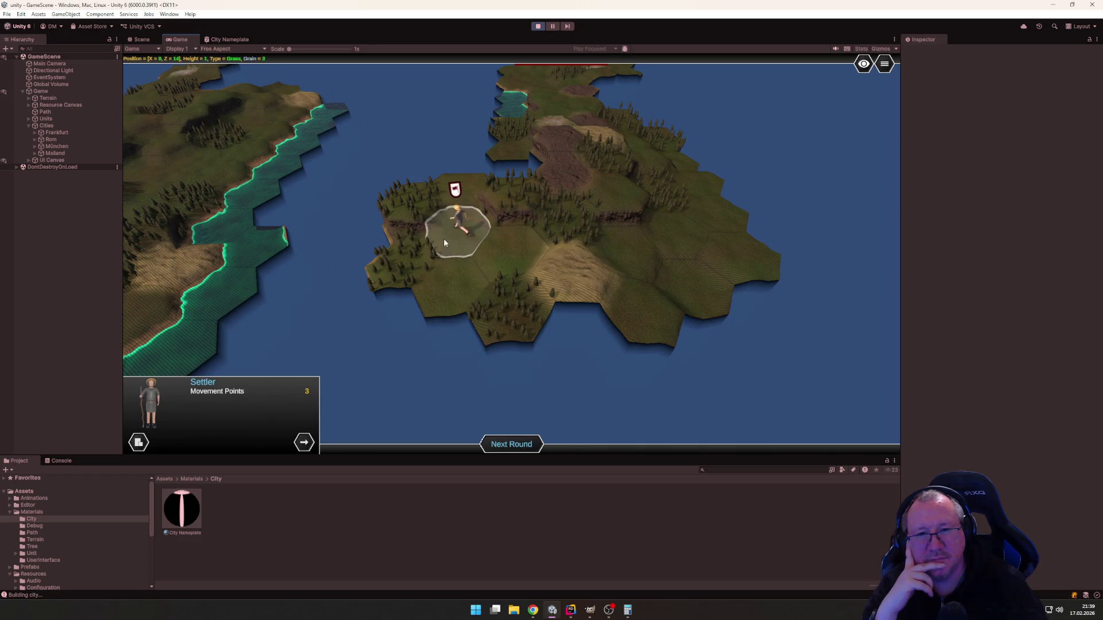
pyautogui.click(404, 201)
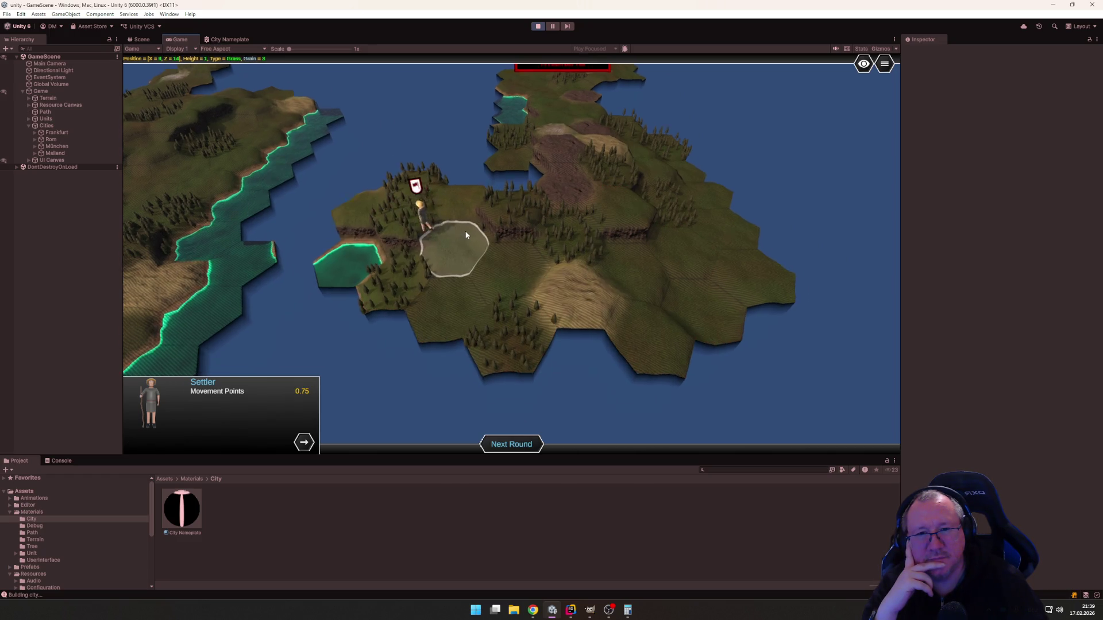
pyautogui.click(374, 289)
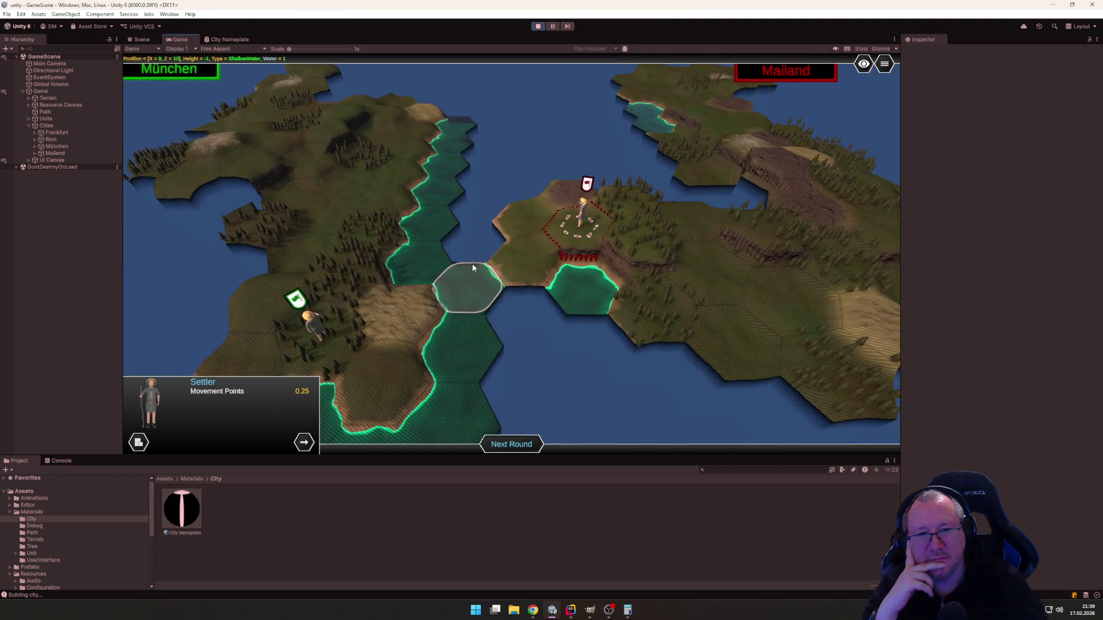
# Over two more rounds, move a settler two hexes, then walk the Mailand settler four hexes.
pyautogui.click(524, 444)
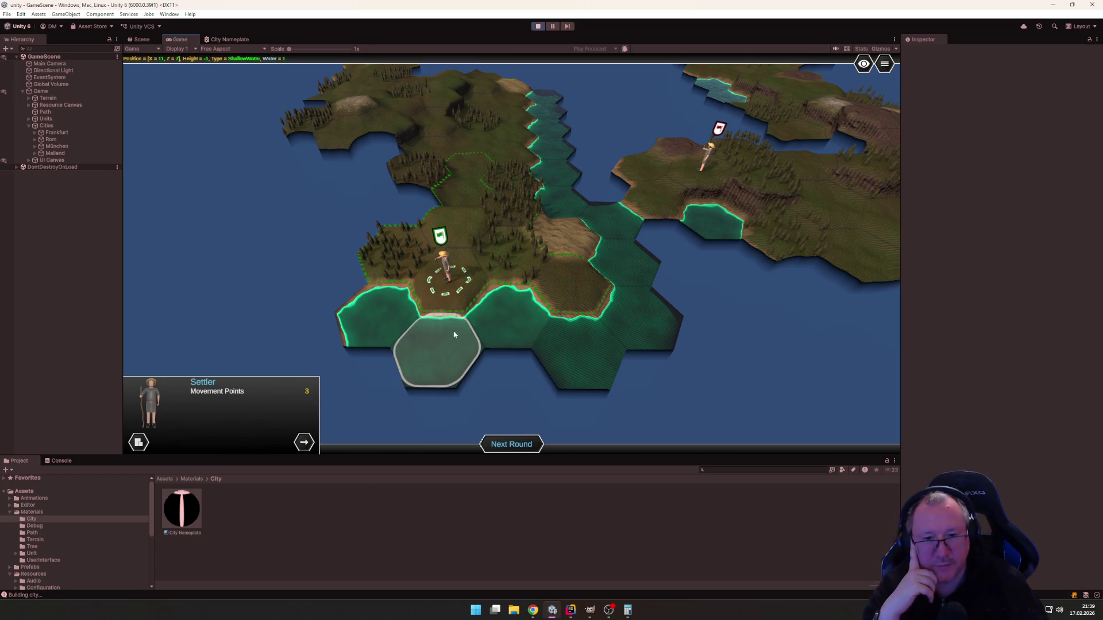
pyautogui.click(396, 248)
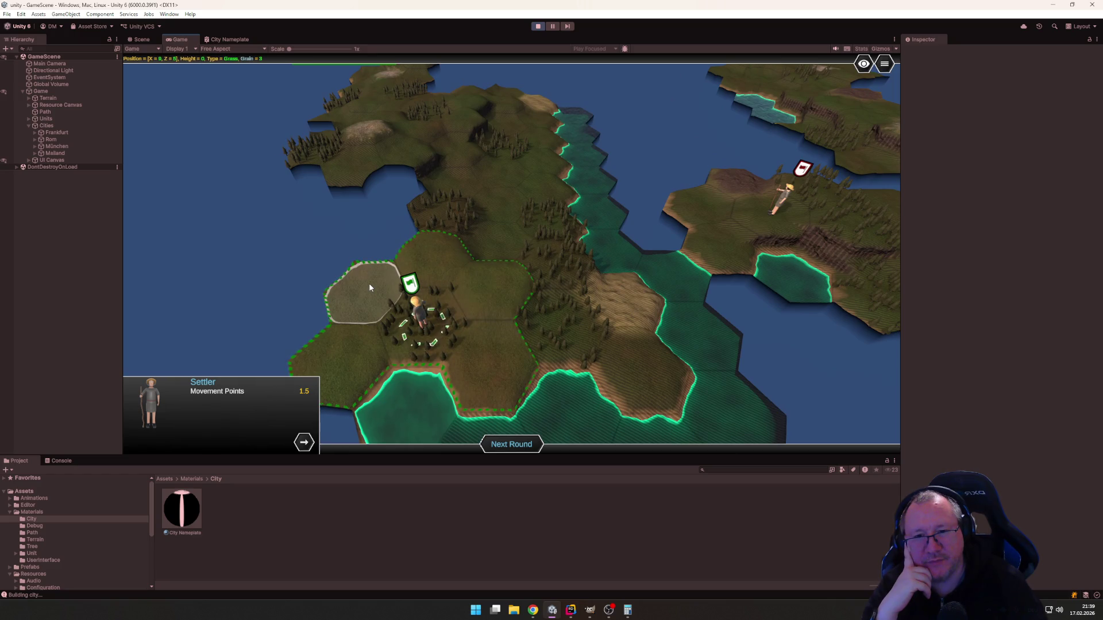
pyautogui.click(369, 282)
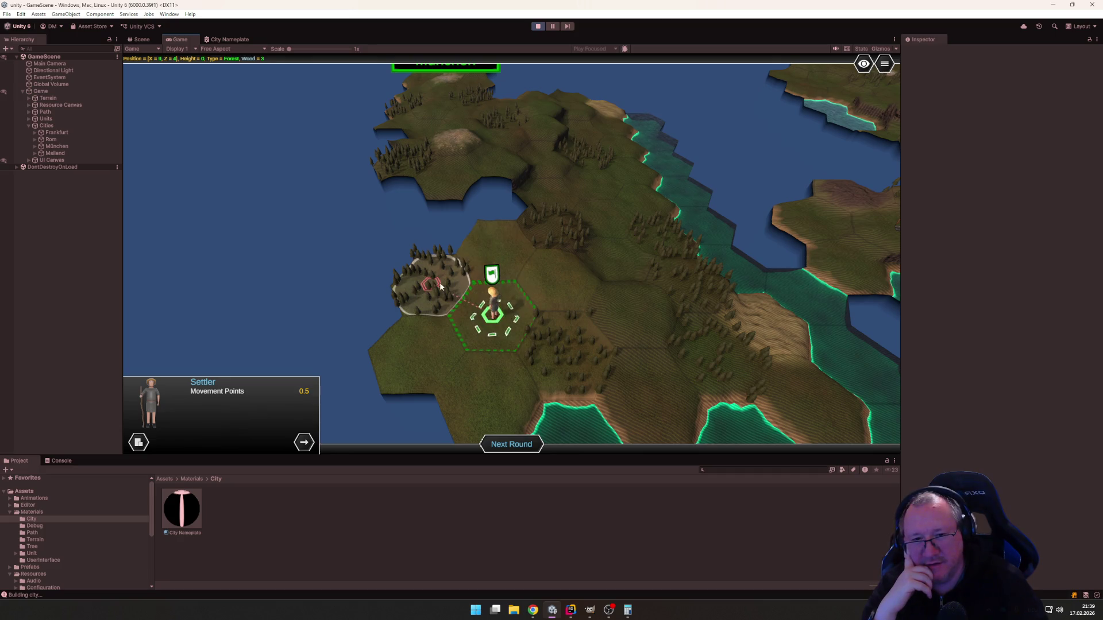
pyautogui.click(526, 447)
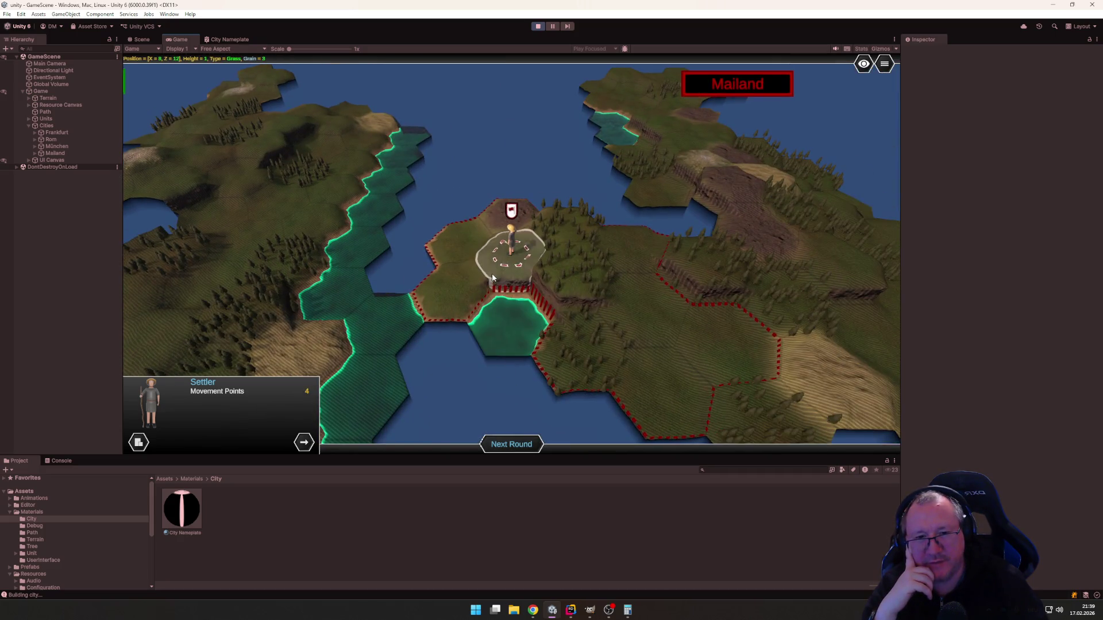
pyautogui.click(495, 298)
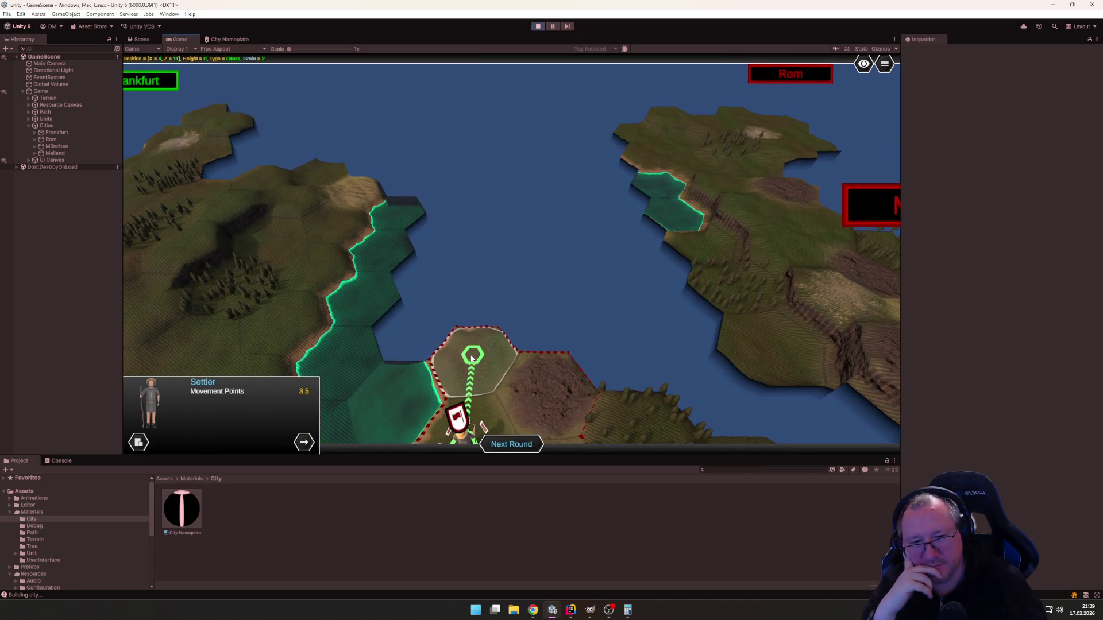
pyautogui.click(471, 356)
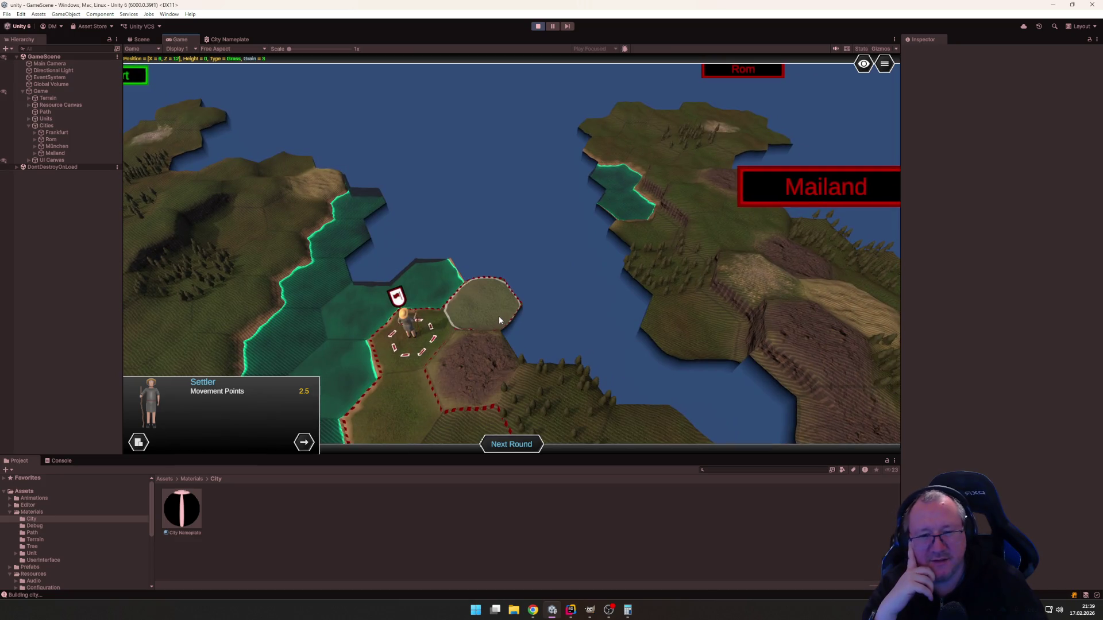
pyautogui.click(498, 316)
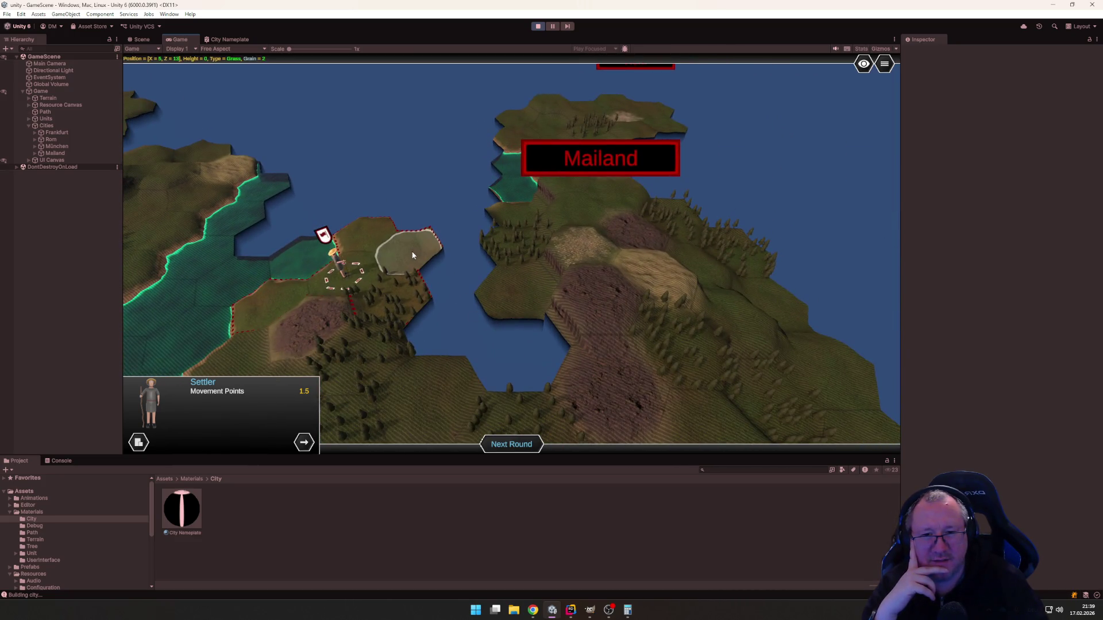
pyautogui.click(415, 263)
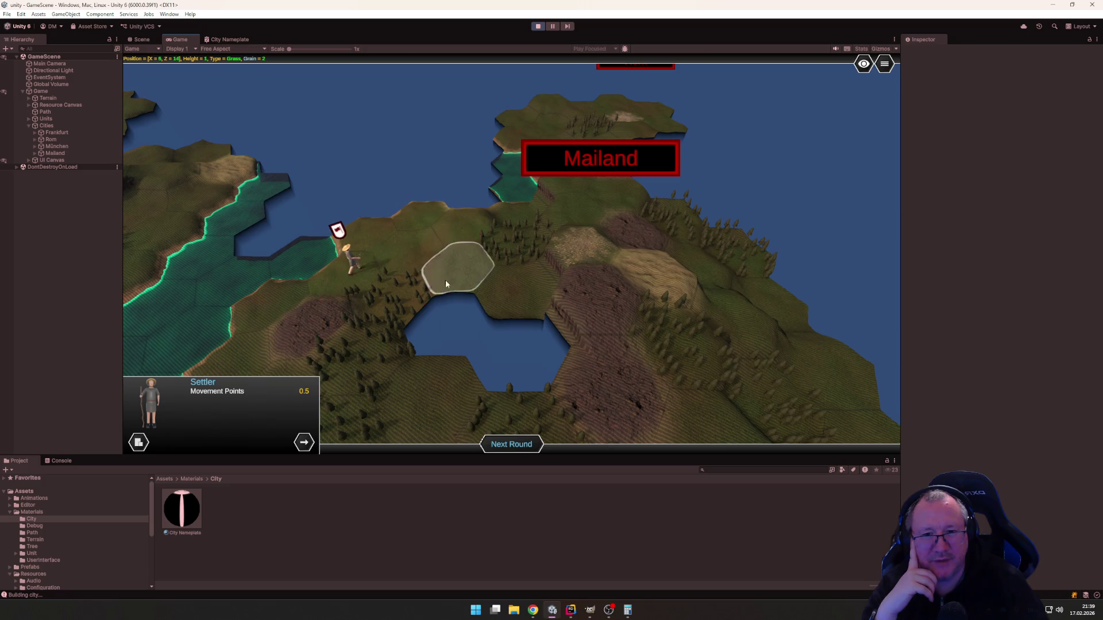
# End the round, move the other settler three hexes toward the coast, then two more next round.
pyautogui.click(513, 446)
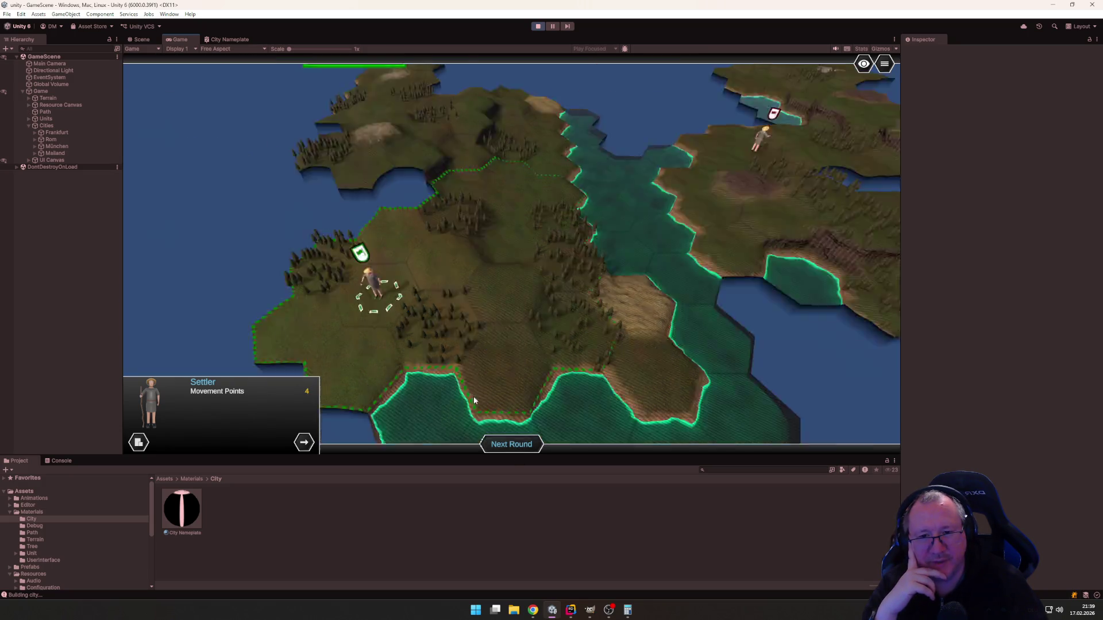
pyautogui.click(448, 274)
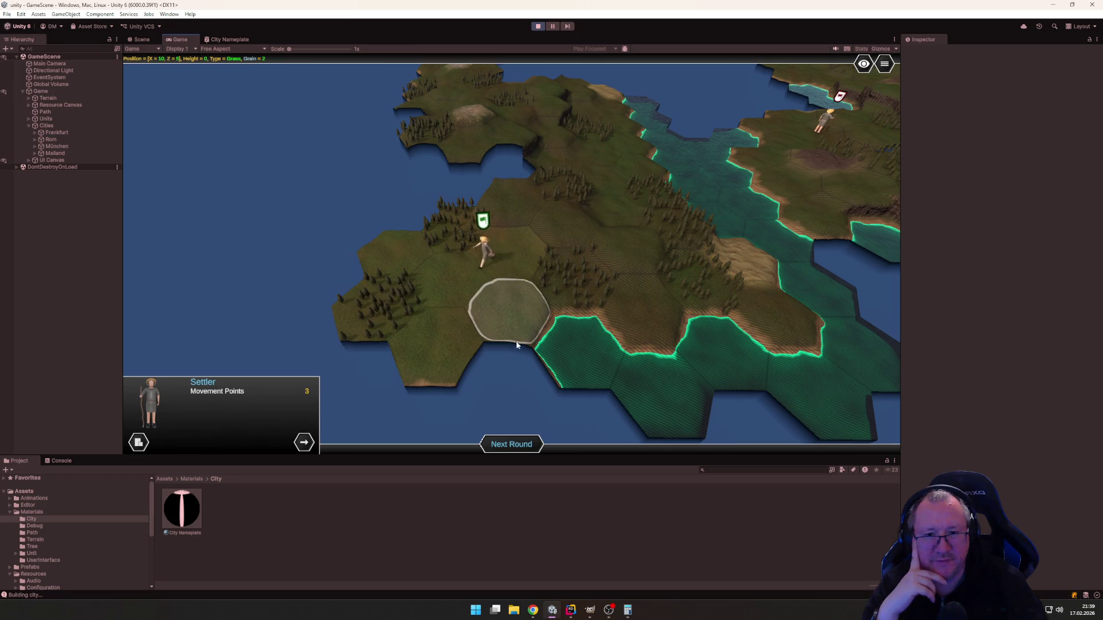
pyautogui.click(452, 351)
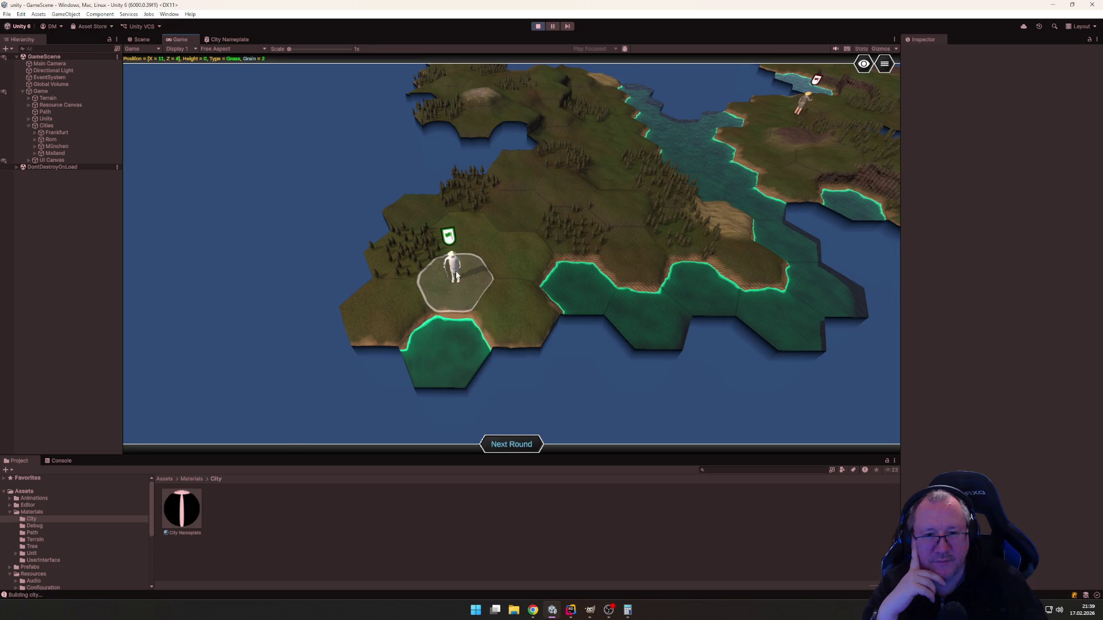
pyautogui.click(532, 324)
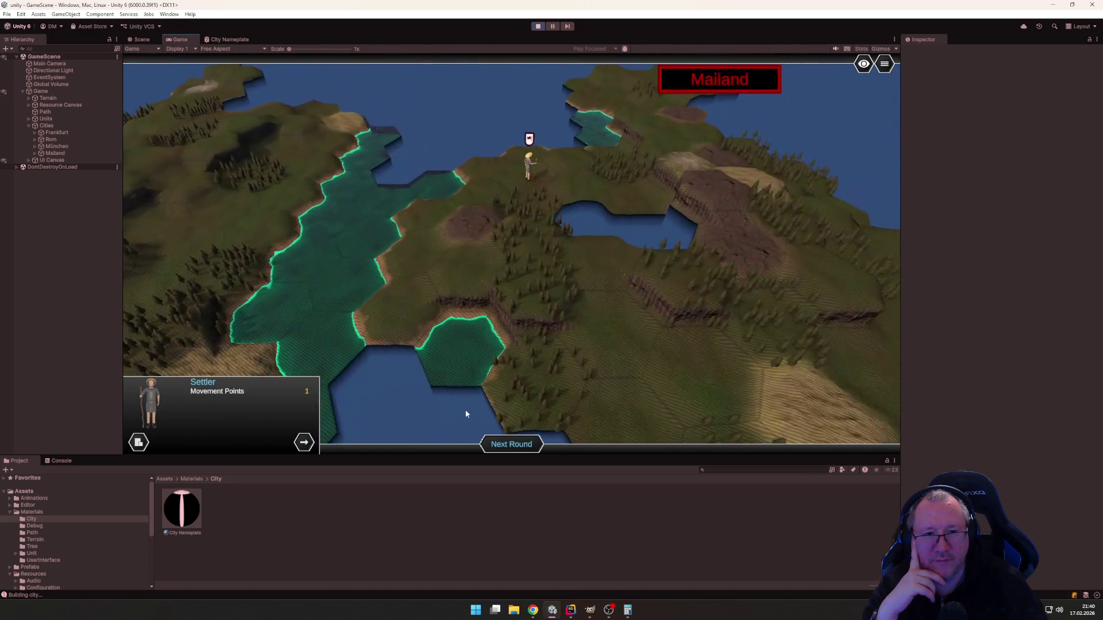
pyautogui.click(518, 446)
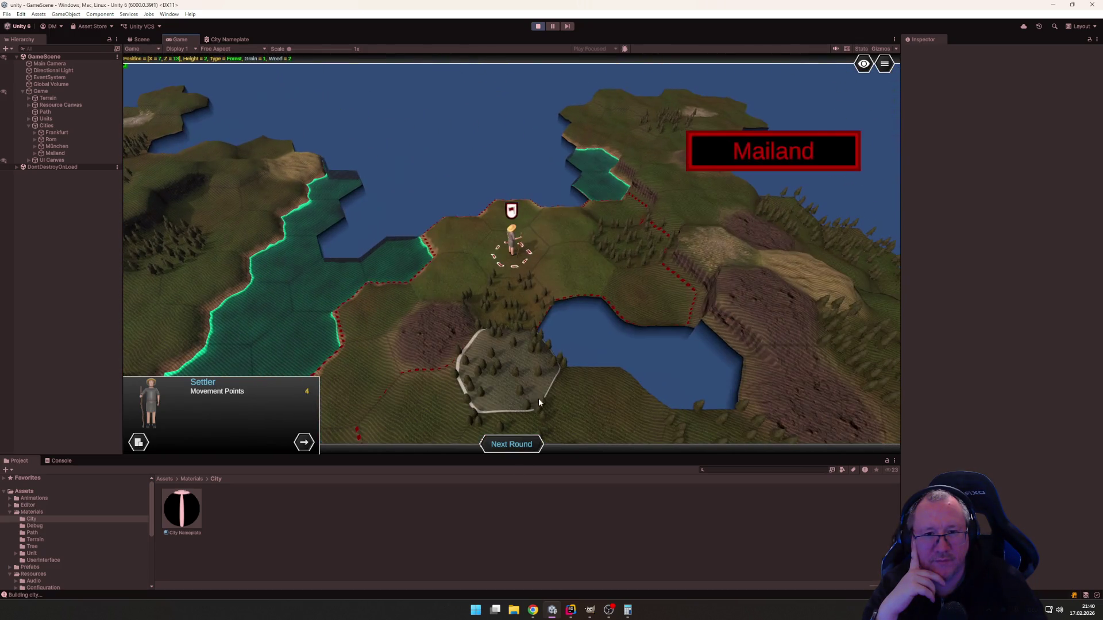
pyautogui.click(573, 289)
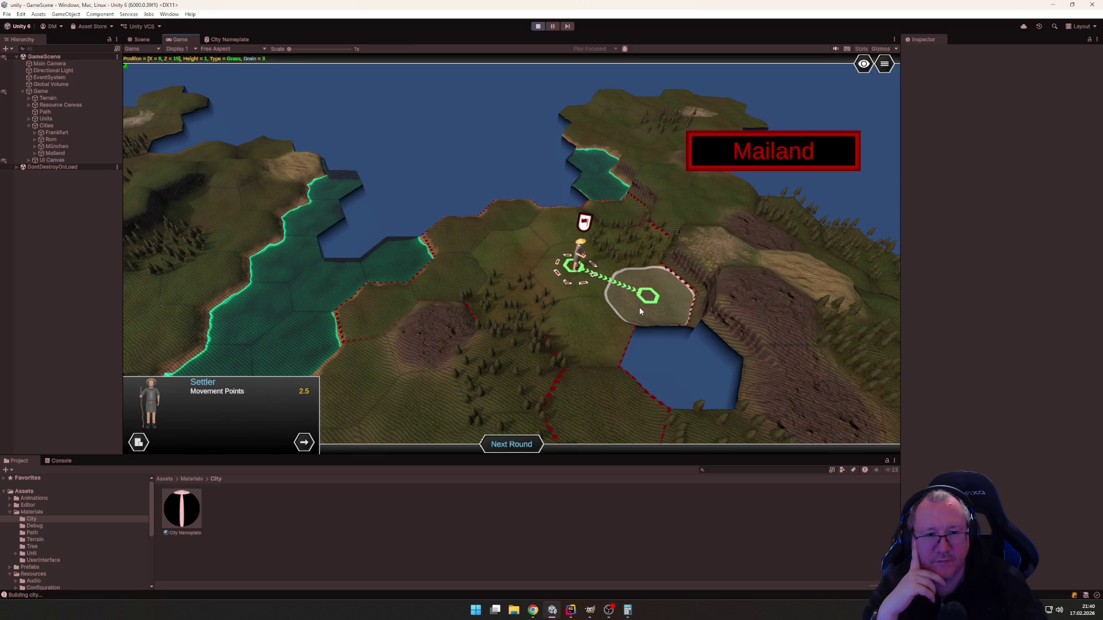
pyautogui.click(641, 311)
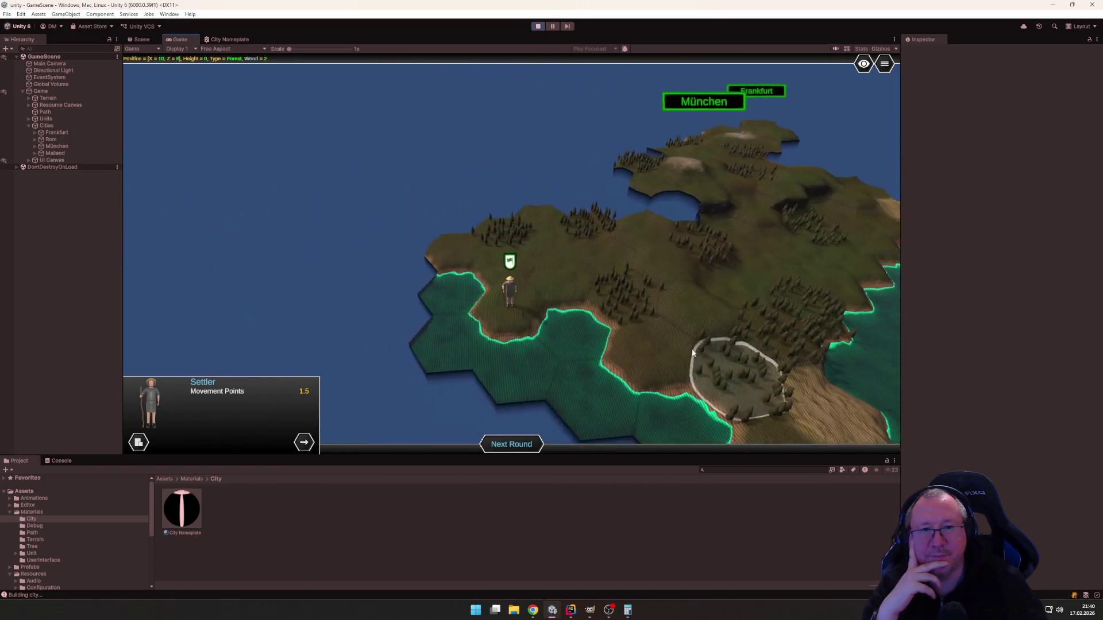
# Start a new round, found a city named 'Berlin', then jump to the next settler near Mailand.
pyautogui.click(511, 444)
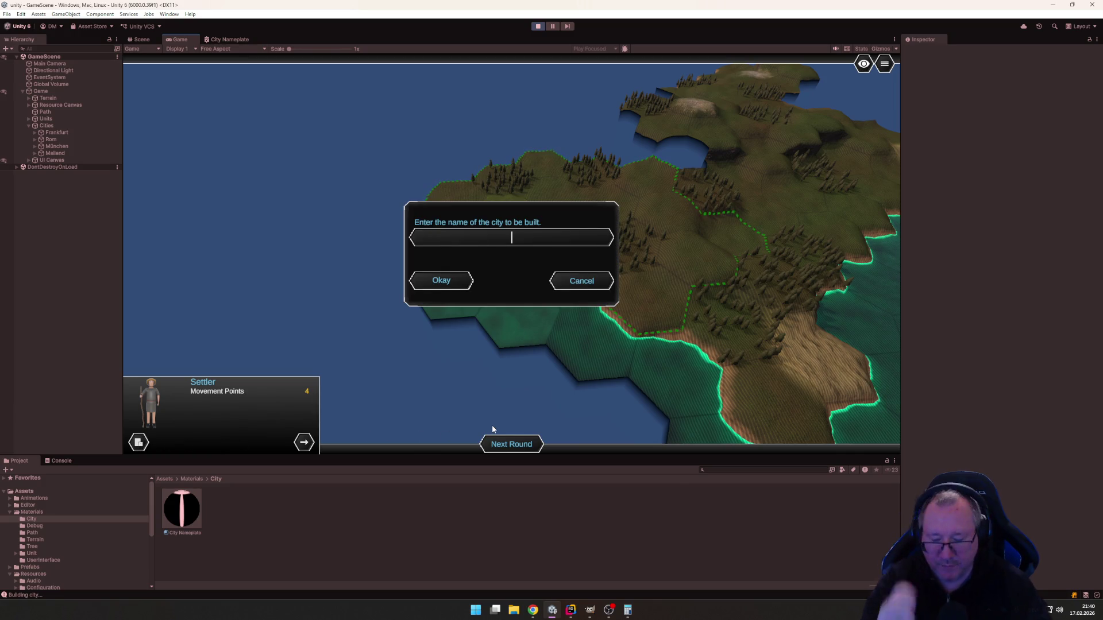
pyautogui.write('Berlin')
pyautogui.press('Return')
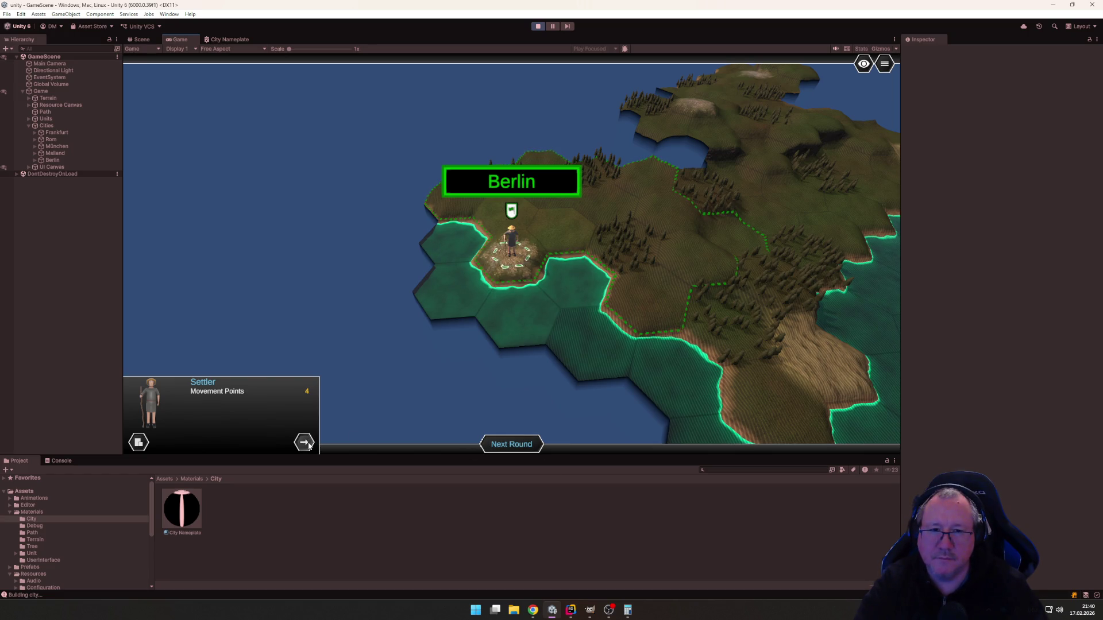
pyautogui.click(521, 453)
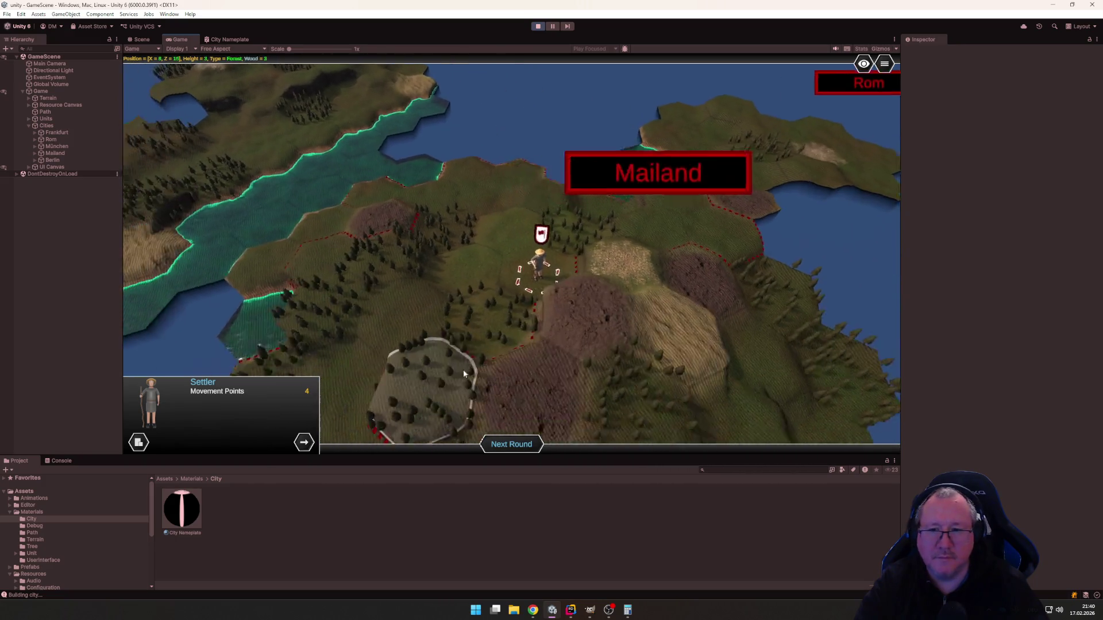
# Send the red-shield settler toward the forest, end the round, then move it onto the coastal hex.
pyautogui.click(466, 304)
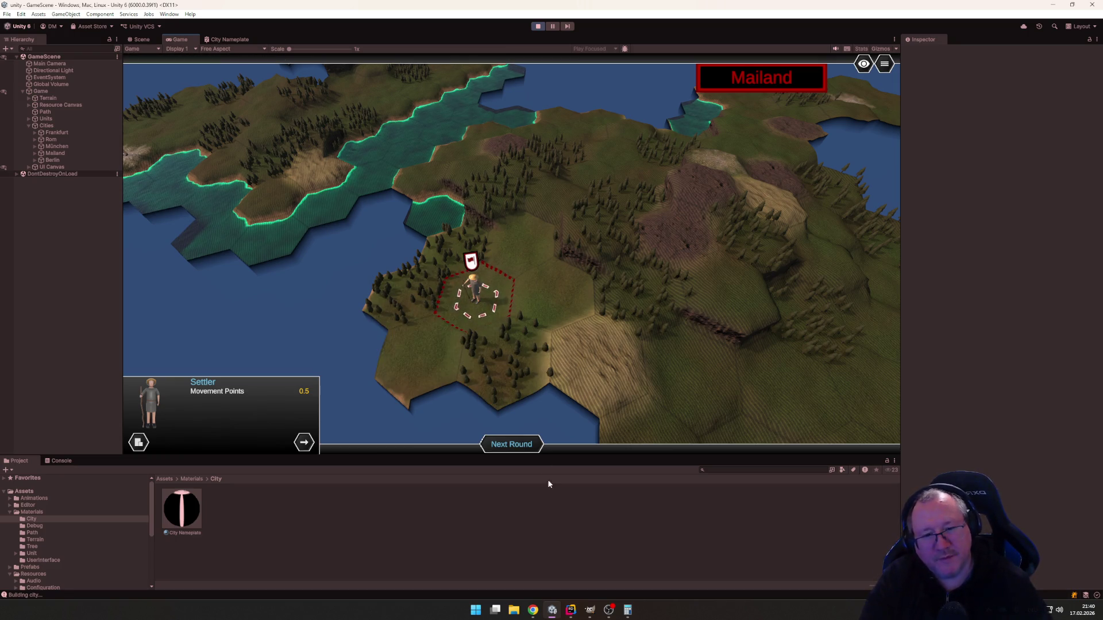
pyautogui.click(511, 445)
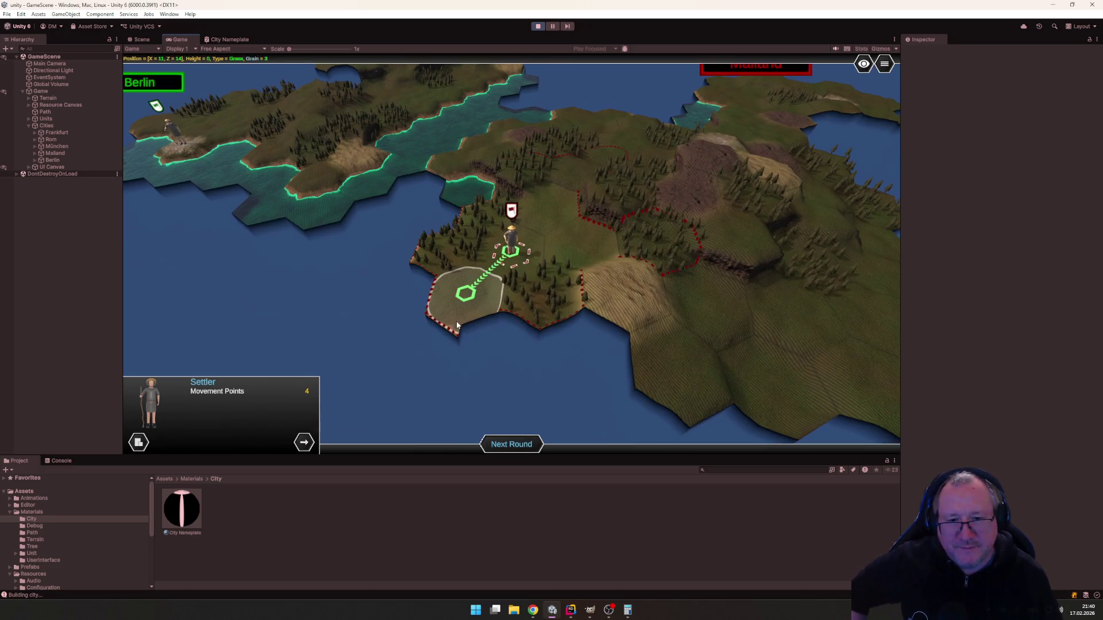
pyautogui.click(456, 280)
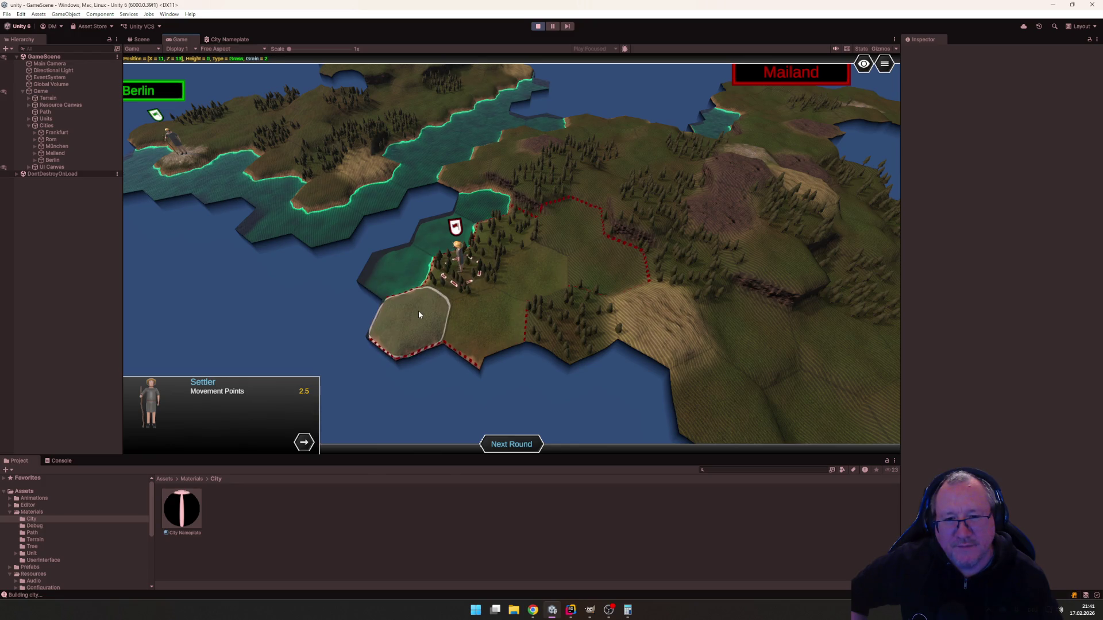
pyautogui.click(419, 315)
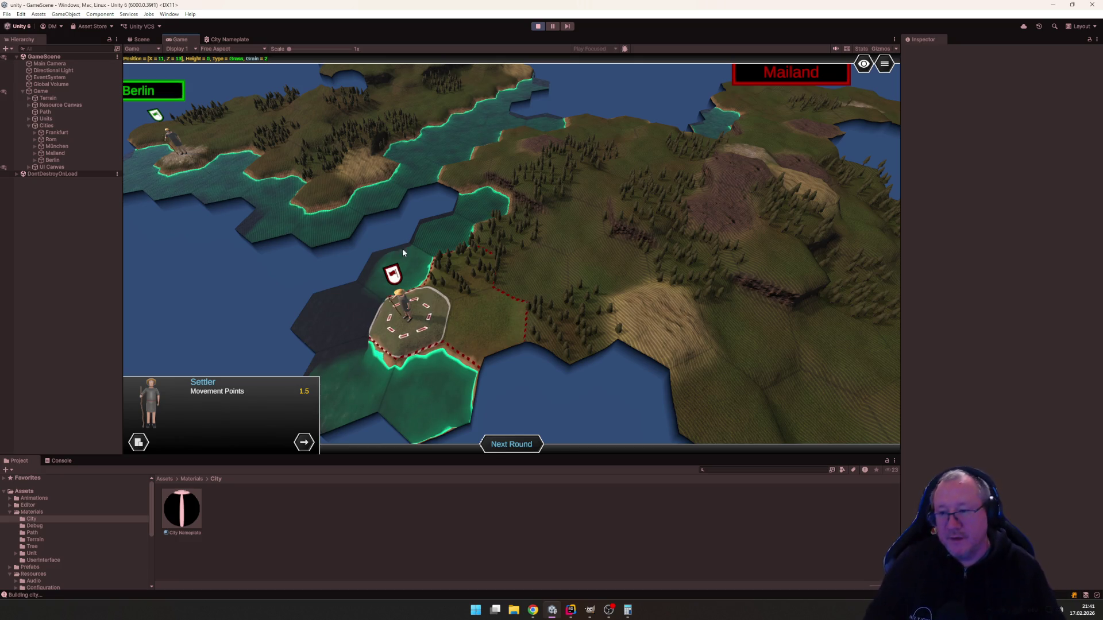
# Collapse the Materials and Resources folders and open ThirdParty > TextMesh Pro in the Project panel.
pyautogui.scroll(-5, 577, 329)
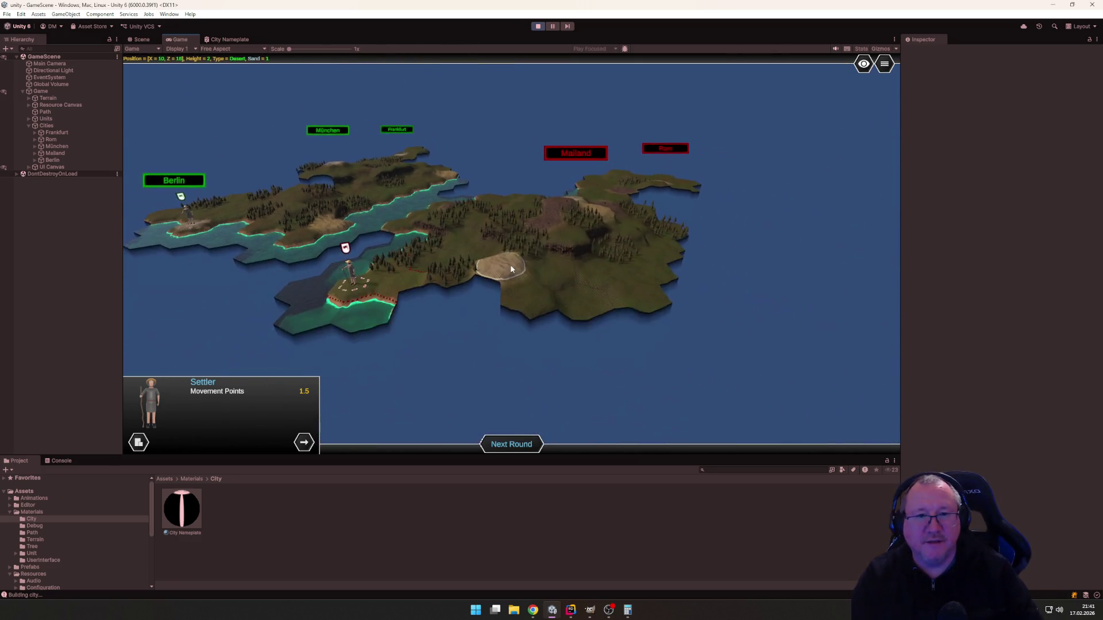
pyautogui.press('a')
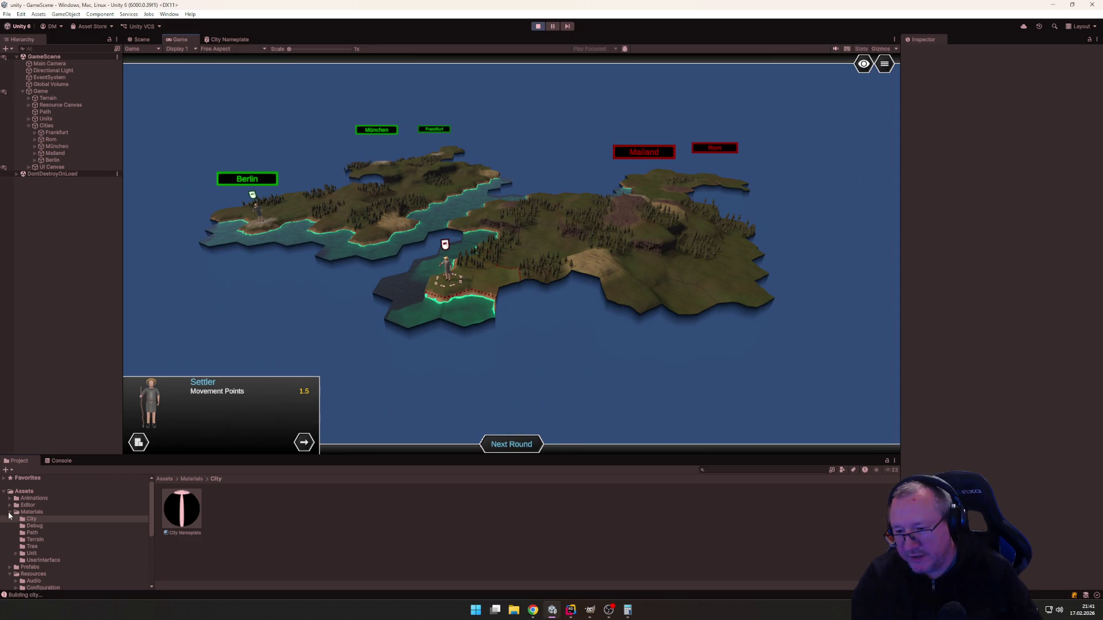
pyautogui.click(9, 513)
pyautogui.click(12, 528)
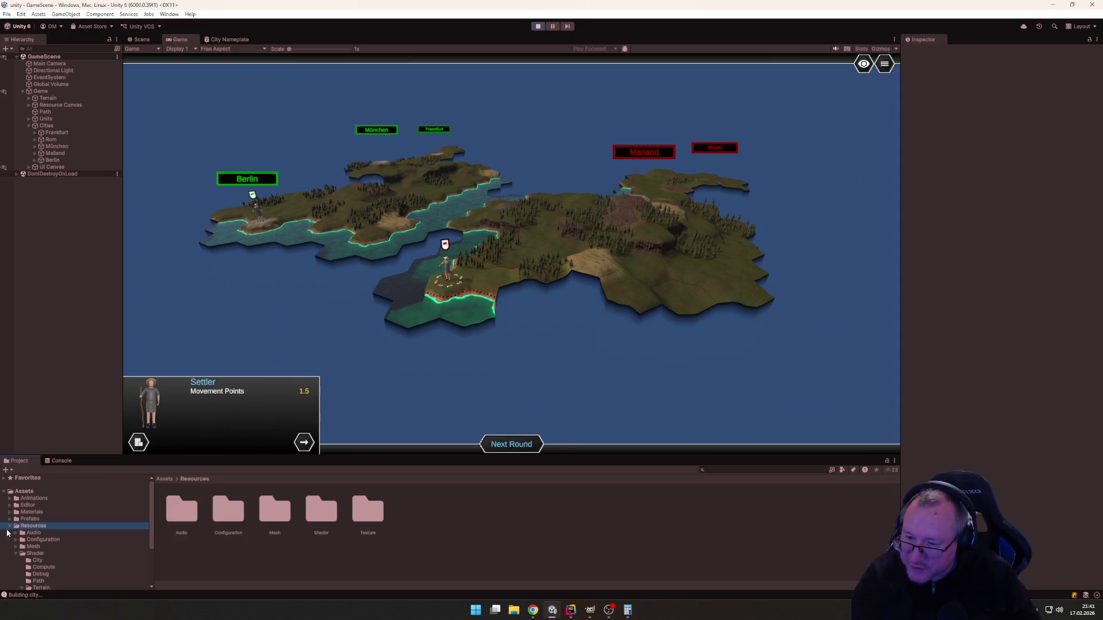
pyautogui.click(10, 528)
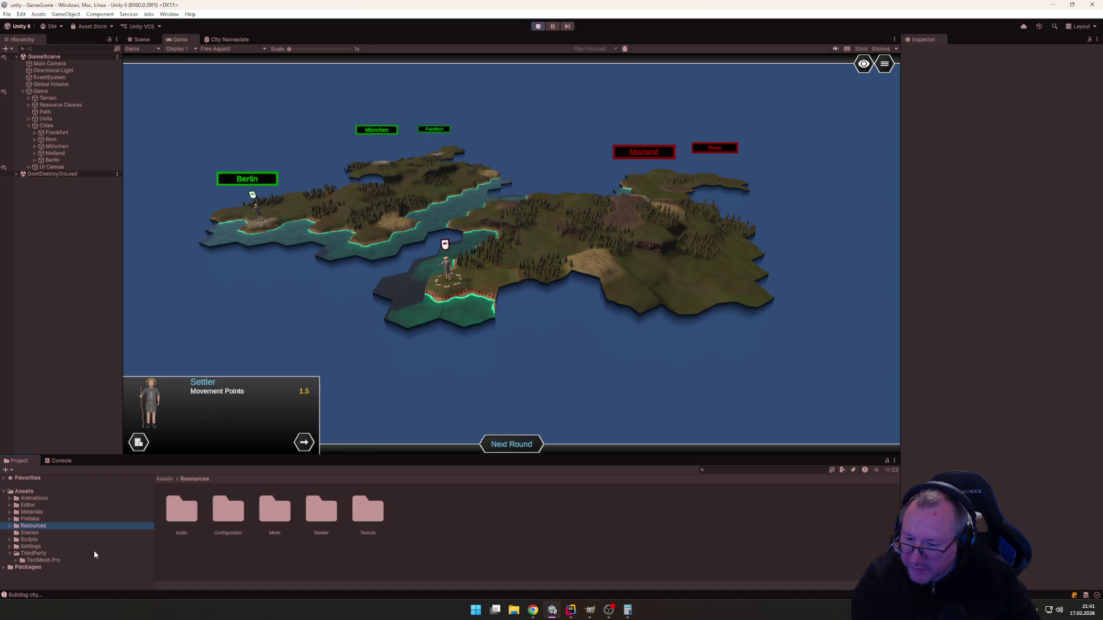
pyautogui.click(49, 560)
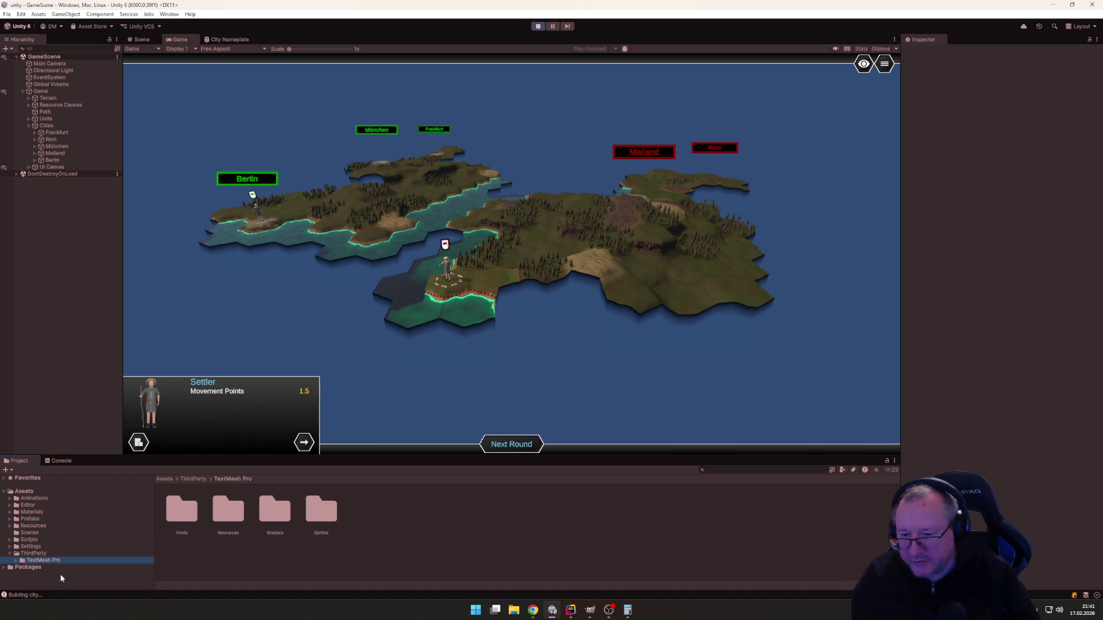
pyautogui.scroll(3, 376, 303)
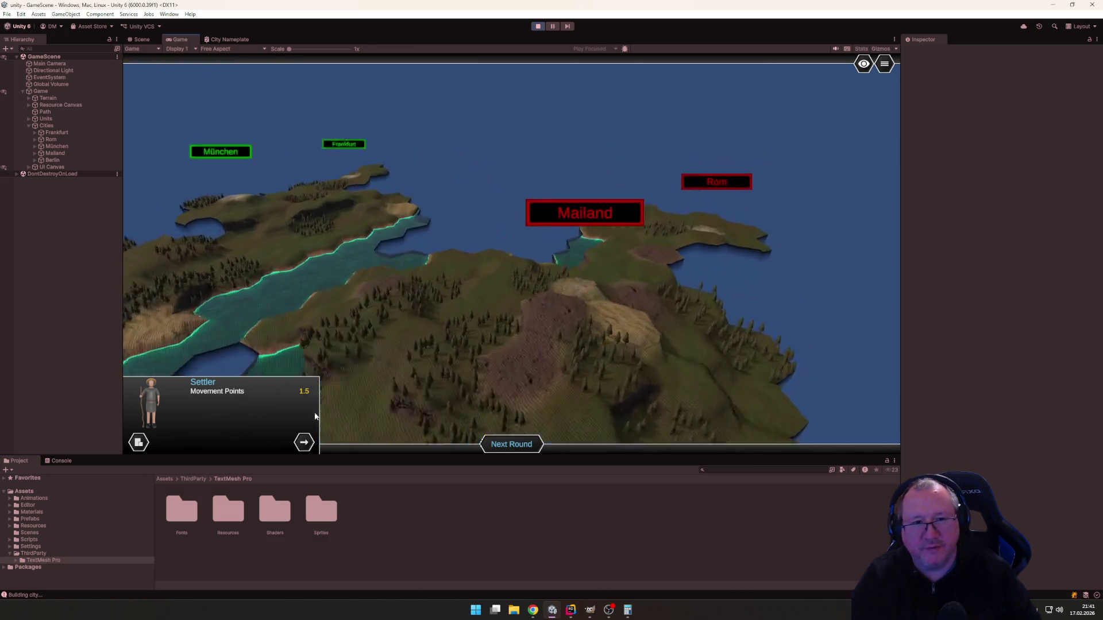
pyautogui.scroll(2, 435, 163)
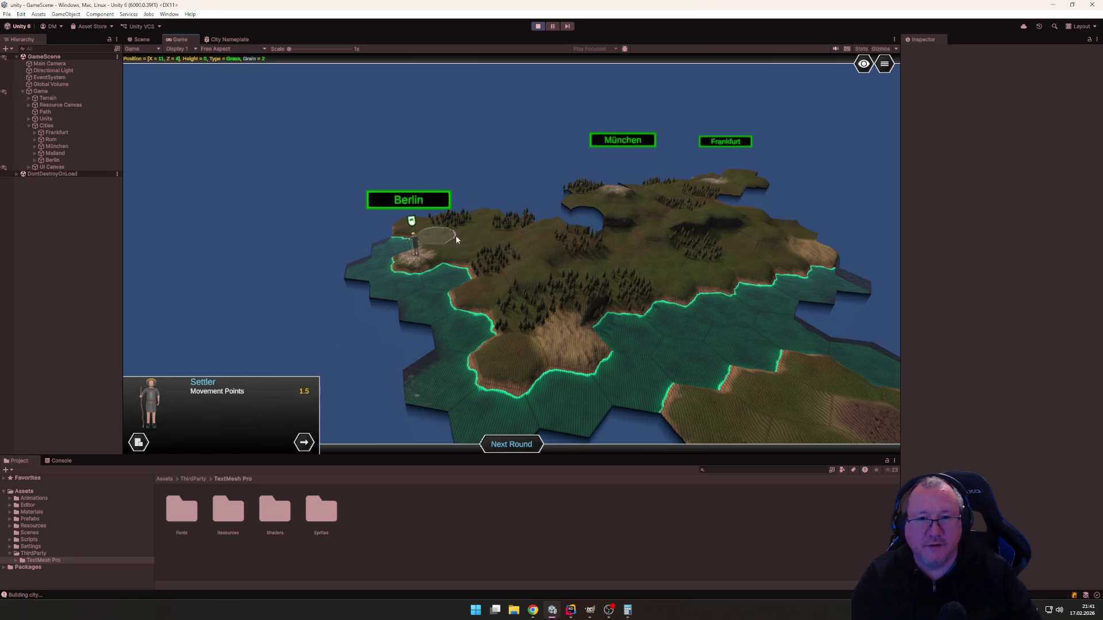
pyautogui.scroll(-3, 409, 219)
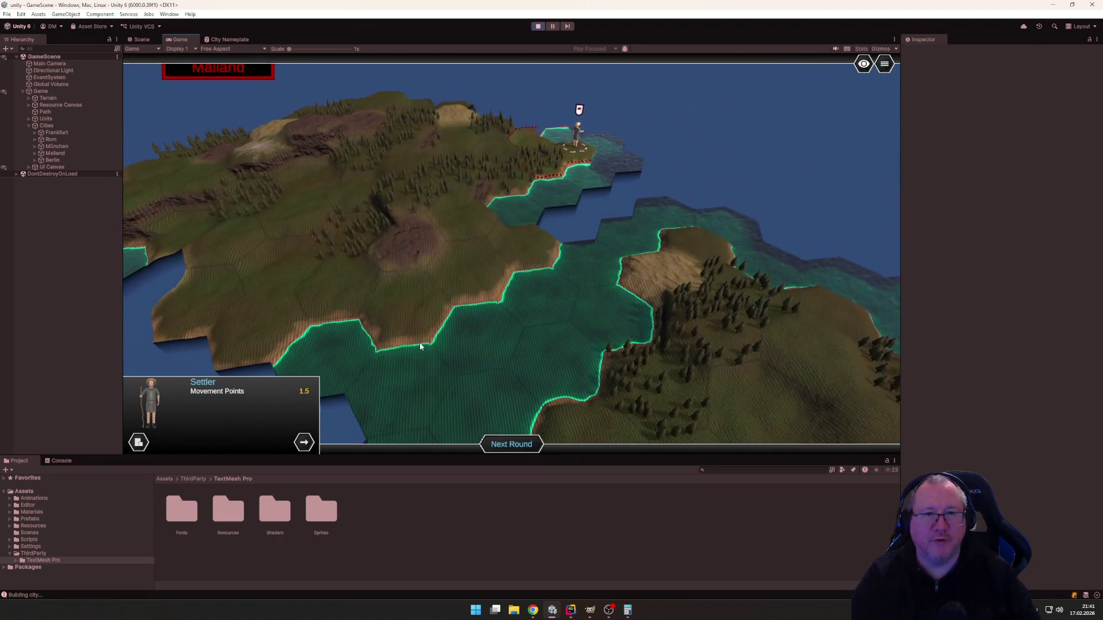
# Move a settler onto the forest hex, advance a round, send the next settler west, then show the Scene view.
pyautogui.click(548, 167)
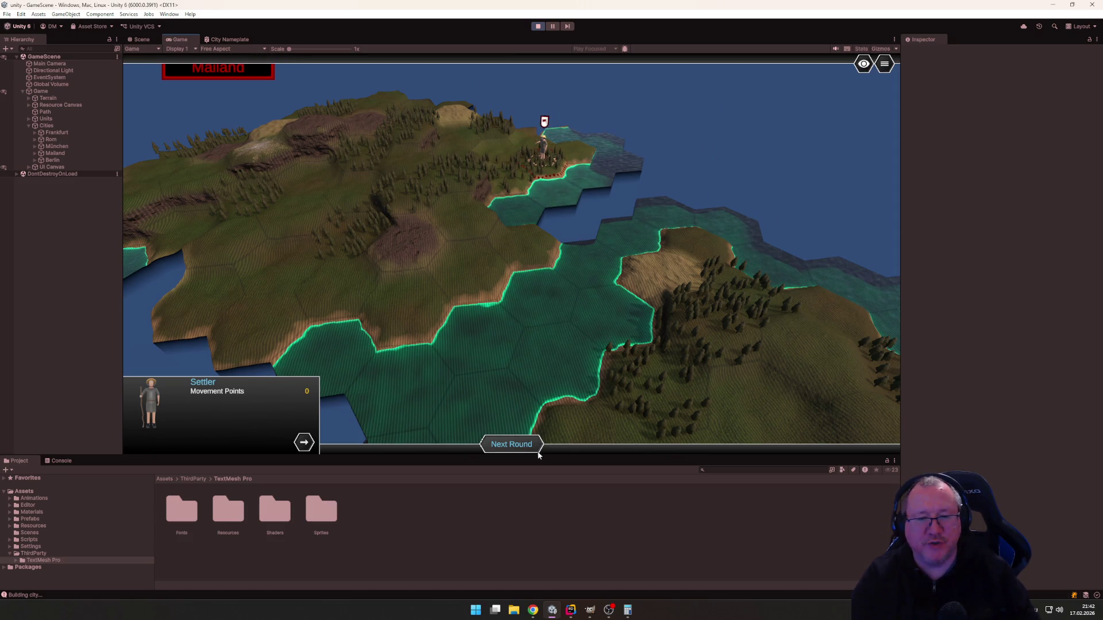
pyautogui.click(522, 442)
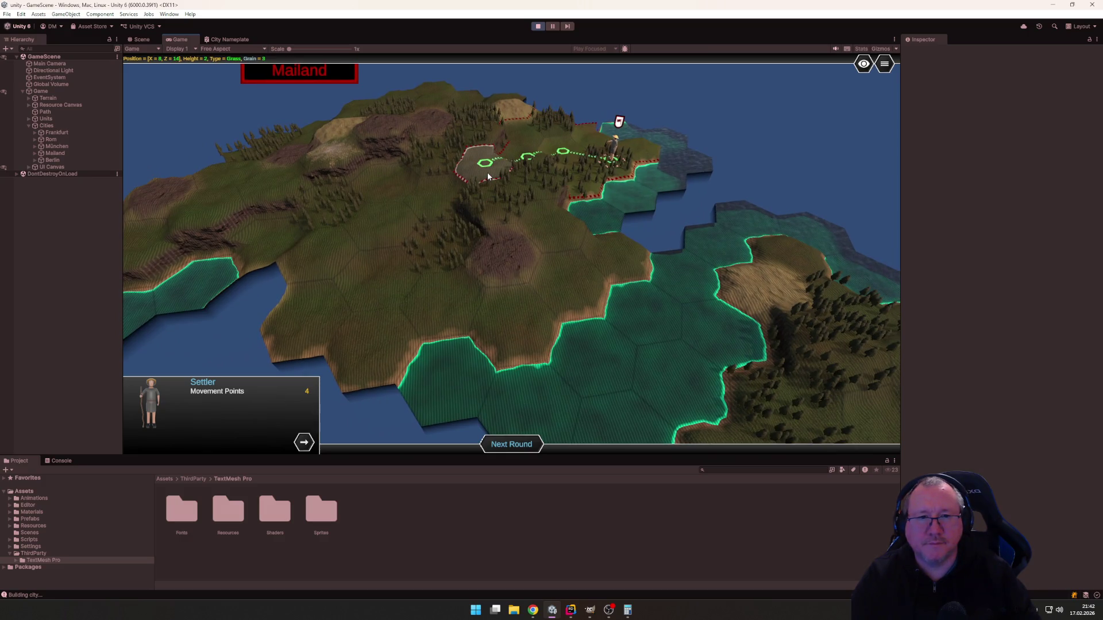
pyautogui.click(487, 172)
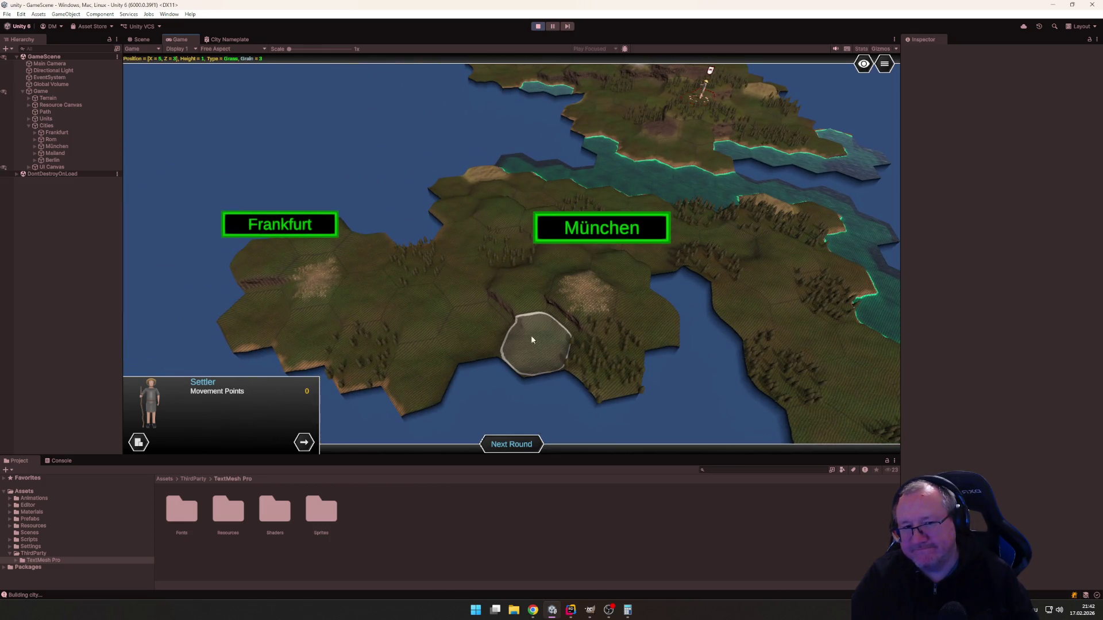
pyautogui.click(147, 38)
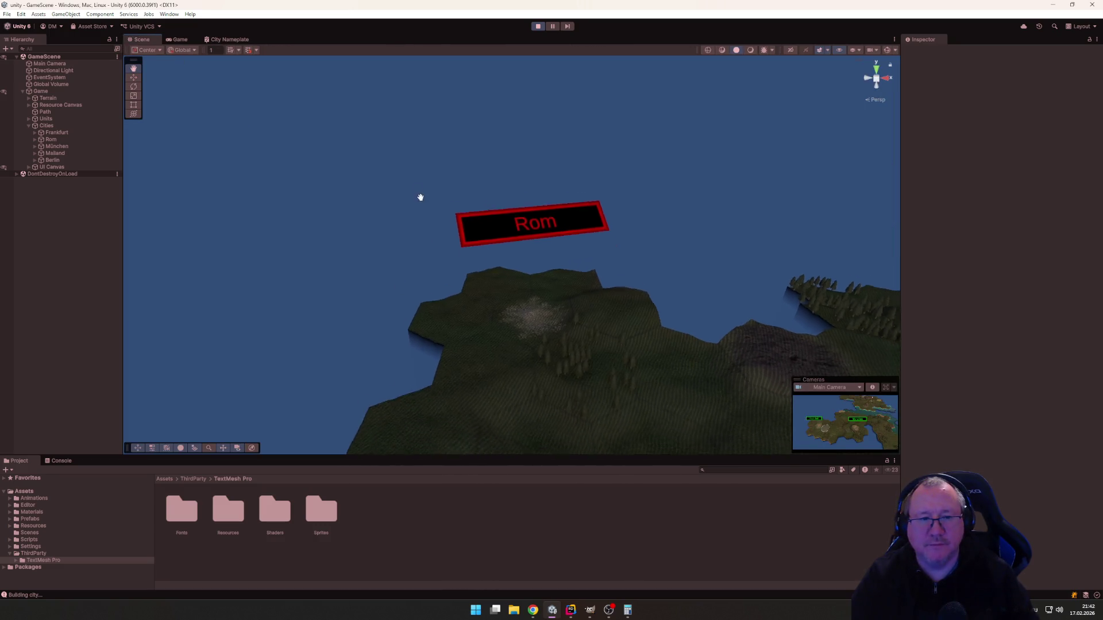
pyautogui.moveTo(421, 197)
pyautogui.mouseDown()
pyautogui.moveTo(344, 177)
pyautogui.moveTo(517, 261)
pyautogui.moveTo(523, 247)
pyautogui.moveTo(340, 388)
pyautogui.mouseUp()
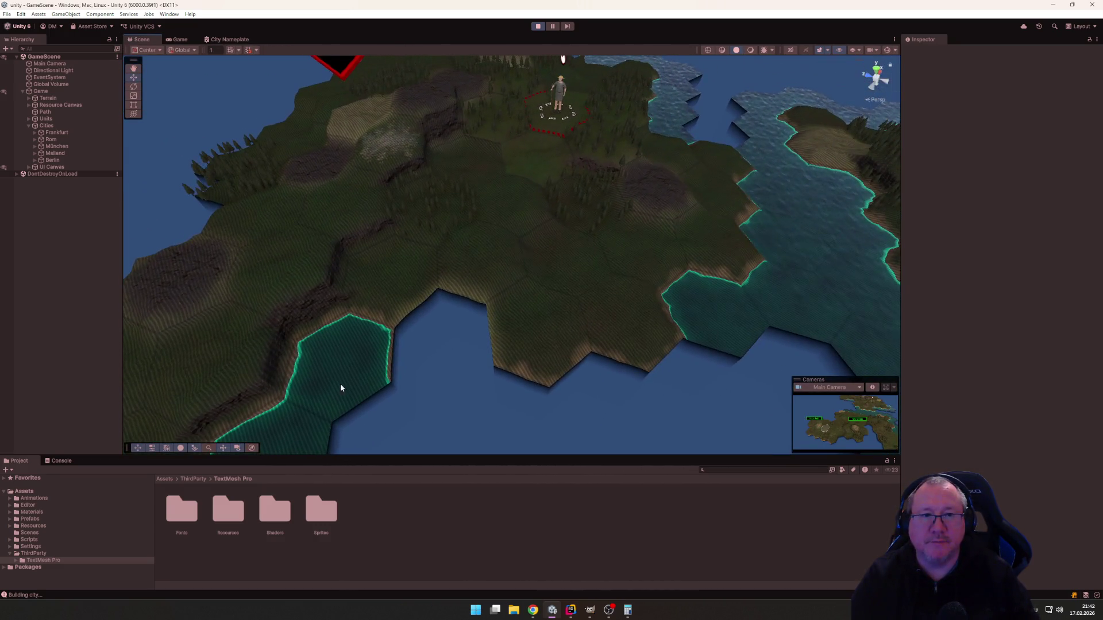
pyautogui.click(750, 50)
pyautogui.moveTo(698, 192)
pyautogui.mouseDown()
pyautogui.moveTo(531, 153)
pyautogui.moveTo(492, 247)
pyautogui.moveTo(522, 270)
pyautogui.mouseUp()
pyautogui.click(722, 51)
pyautogui.scroll(3, 522, 268)
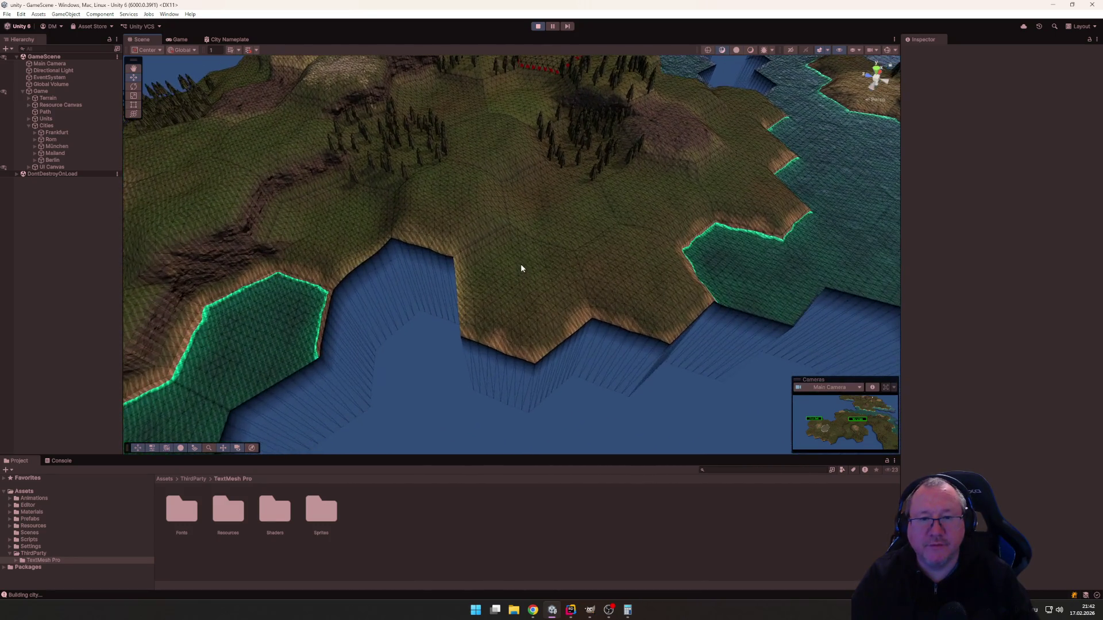
pyautogui.scroll(6, 521, 268)
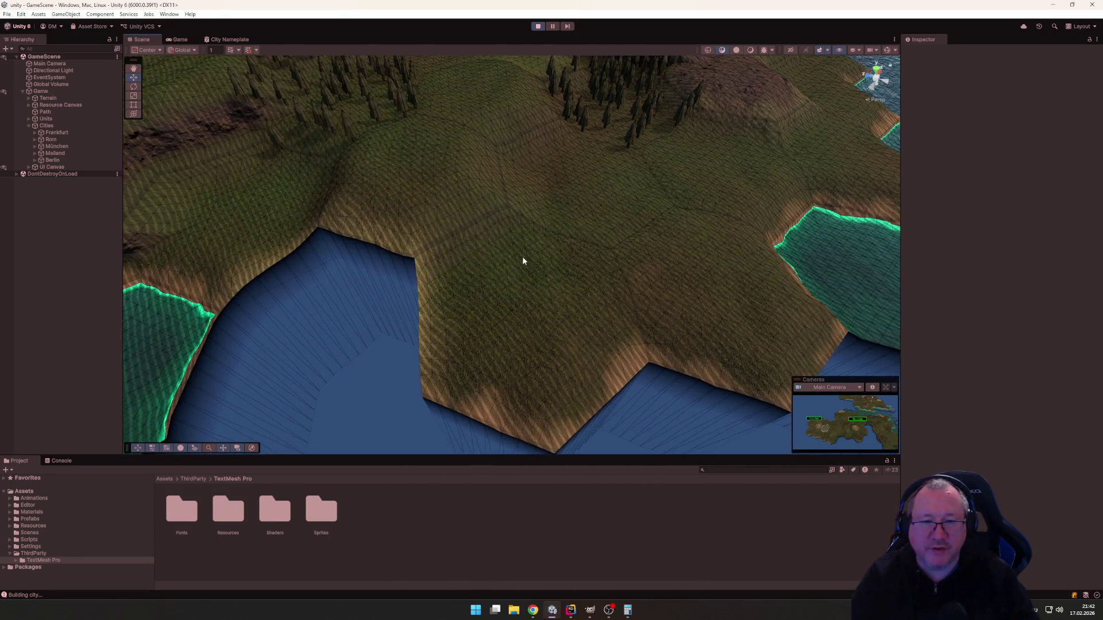
pyautogui.moveTo(522, 261)
pyautogui.mouseDown()
pyautogui.moveTo(556, 259)
pyautogui.moveTo(487, 246)
pyautogui.moveTo(521, 333)
pyautogui.mouseUp()
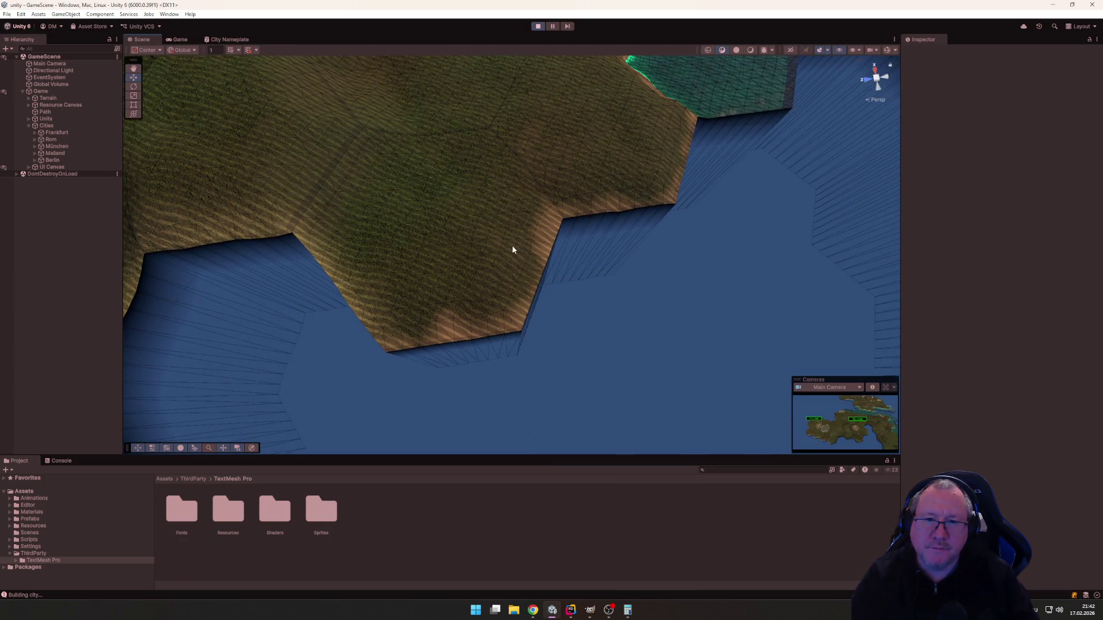
pyautogui.moveTo(368, 150)
pyautogui.mouseDown()
pyautogui.moveTo(424, 184)
pyautogui.moveTo(388, 123)
pyautogui.moveTo(338, 143)
pyautogui.moveTo(390, 151)
pyautogui.moveTo(470, 202)
pyautogui.mouseUp()
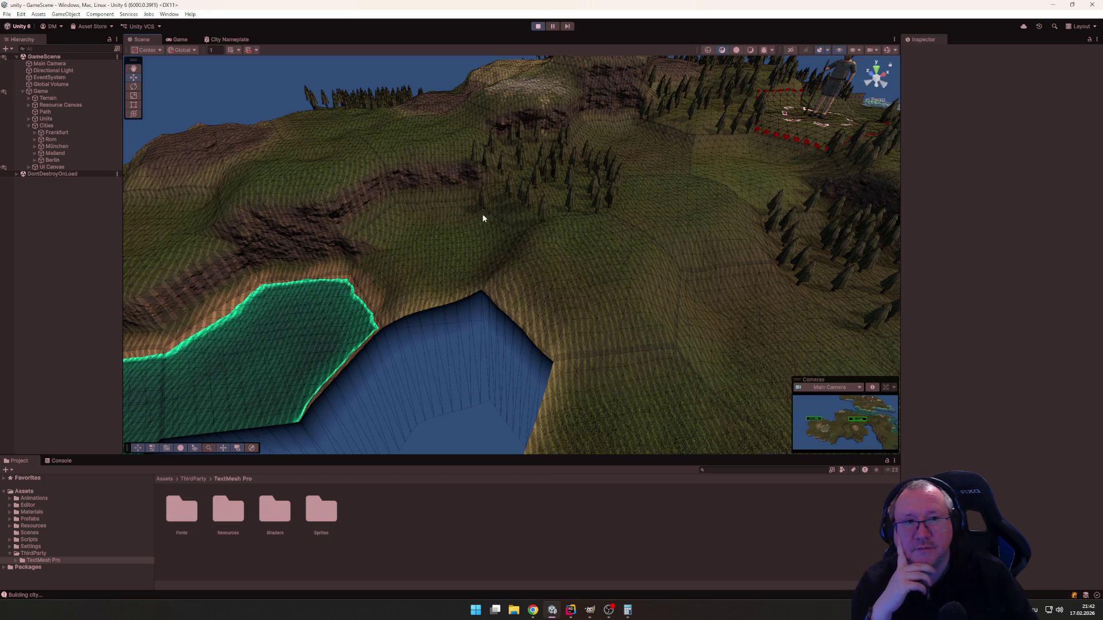
pyautogui.moveTo(483, 217)
pyautogui.mouseDown()
pyautogui.moveTo(507, 214)
pyautogui.moveTo(435, 170)
pyautogui.moveTo(407, 273)
pyautogui.moveTo(433, 235)
pyautogui.moveTo(494, 230)
pyautogui.mouseUp()
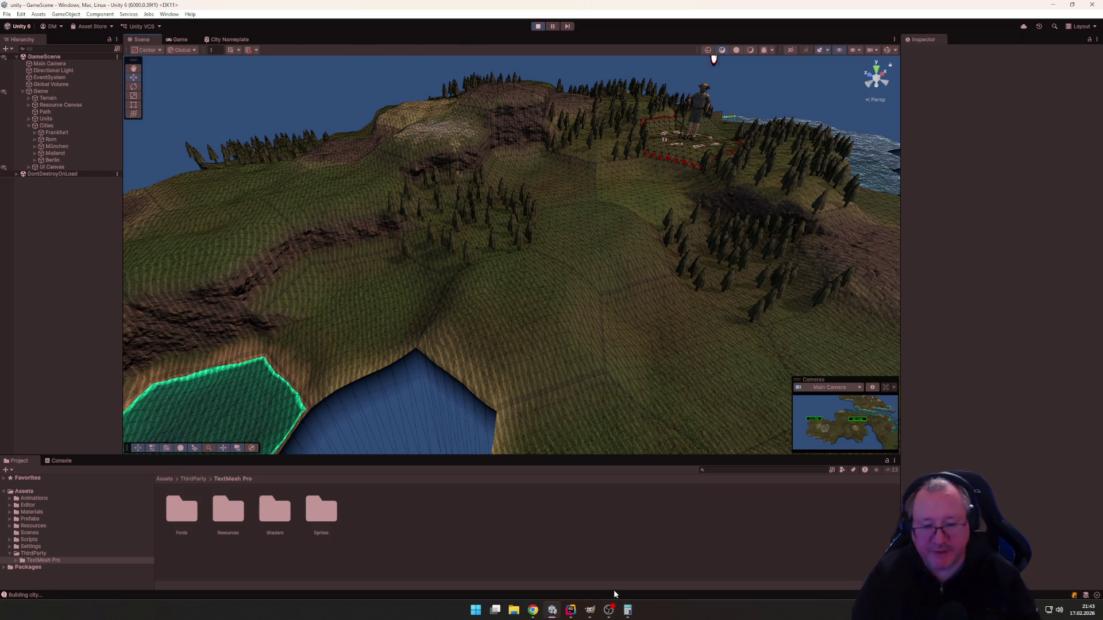
# Launch Blender 5.0 and open the recent file human_base_poncho_hat_stave.
pyautogui.press('super')
pyautogui.write('blender 5.0')
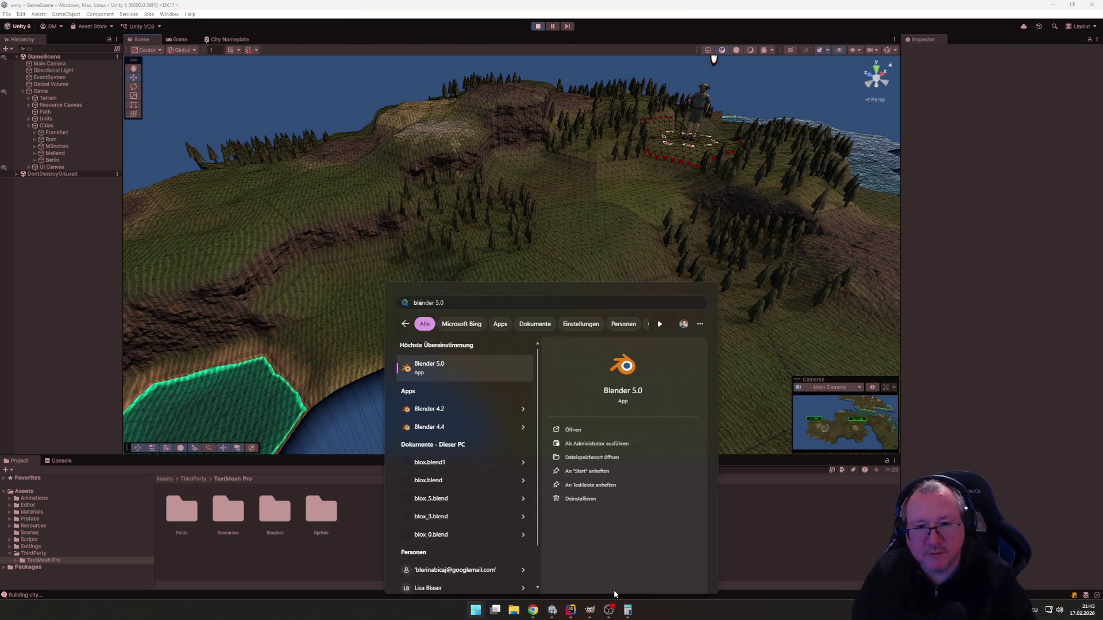
pyautogui.press('Return')
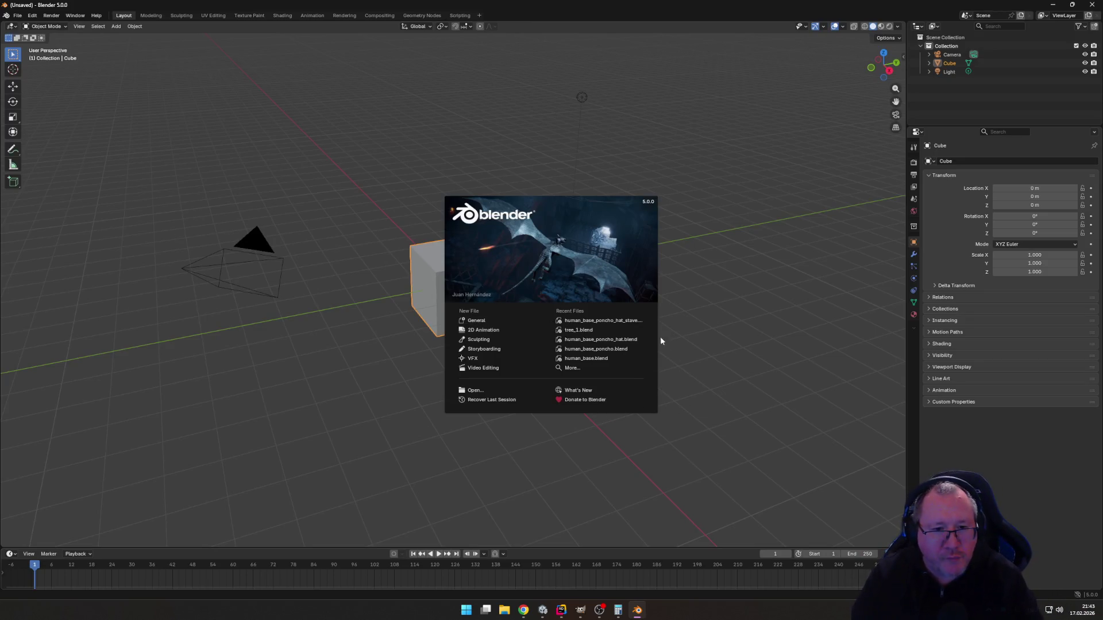
pyautogui.click(615, 321)
pyautogui.rightClick(721, 324)
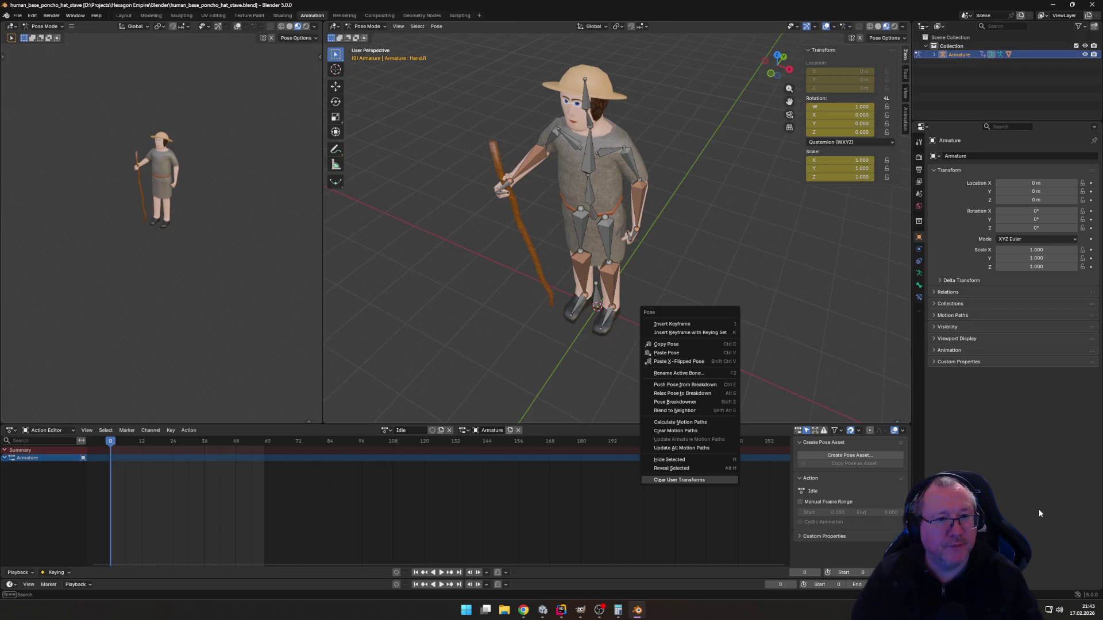
pyautogui.press('Escape')
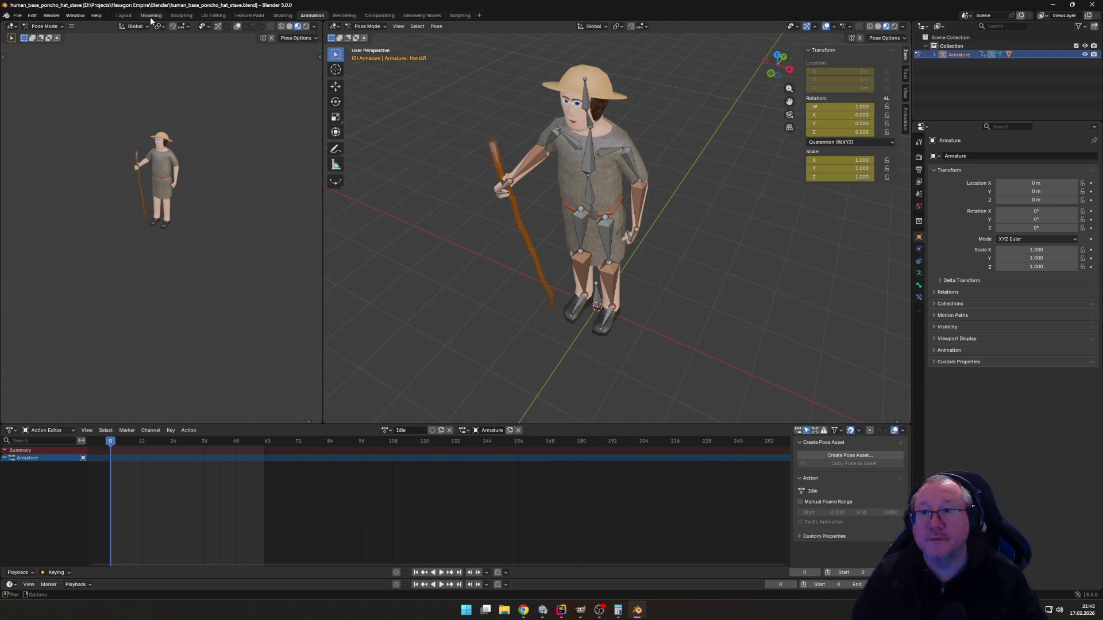
# Inspect the settler in the Modeling workspace from a front view, then return to Animation.
pyautogui.click(151, 16)
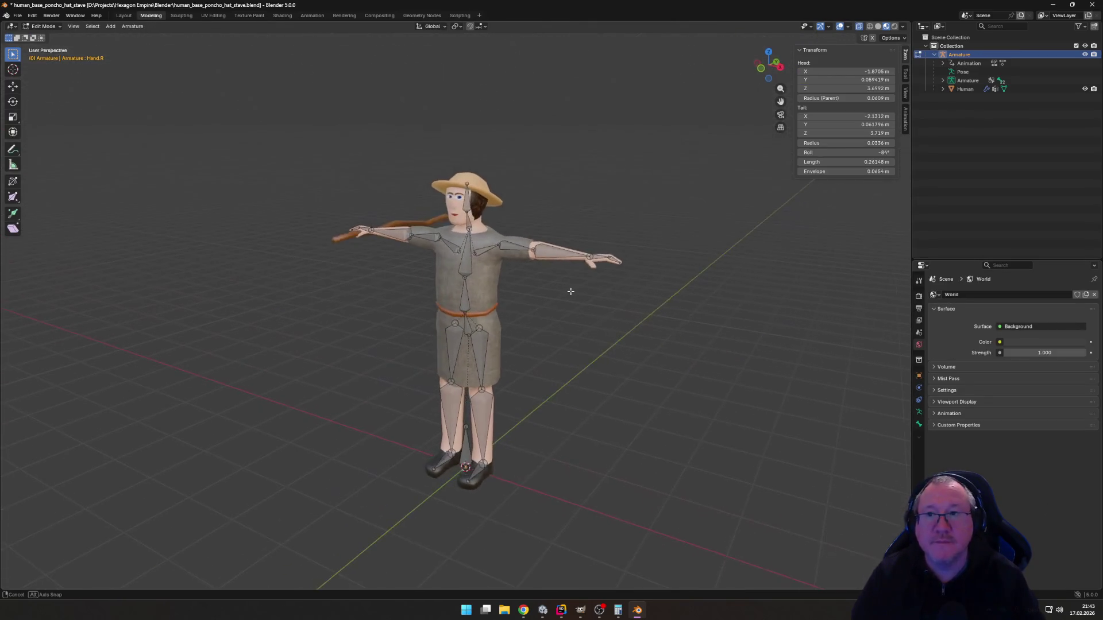
pyautogui.click(61, 28)
pyautogui.click(61, 29)
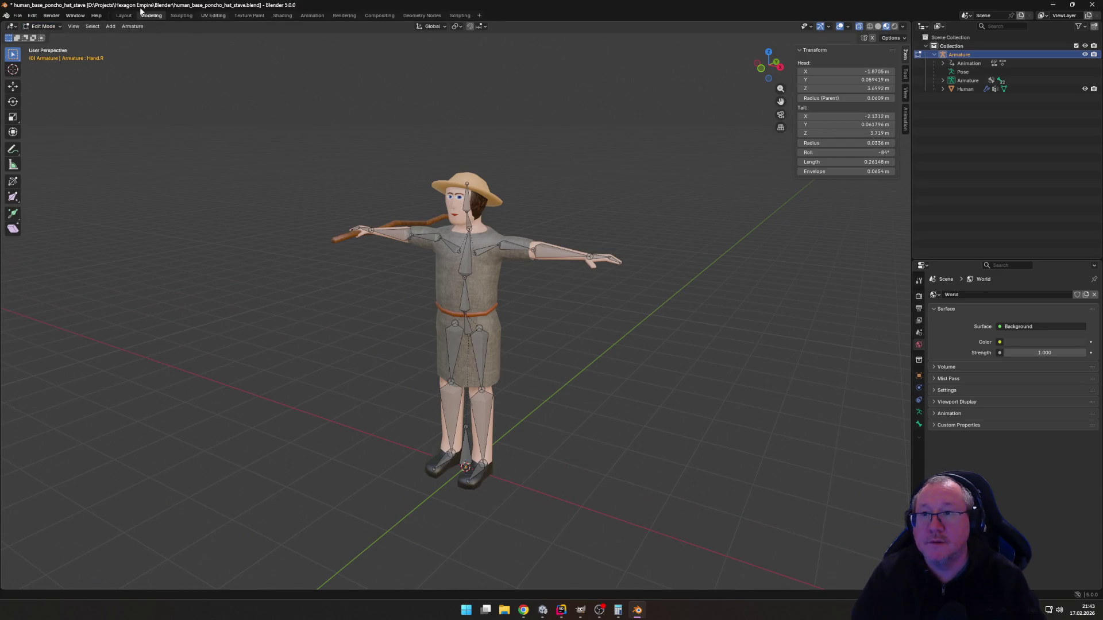
pyautogui.moveTo(518, 280)
pyautogui.mouseDown()
pyautogui.moveTo(584, 305)
pyautogui.moveTo(512, 298)
pyautogui.moveTo(586, 305)
pyautogui.moveTo(551, 309)
pyautogui.mouseUp()
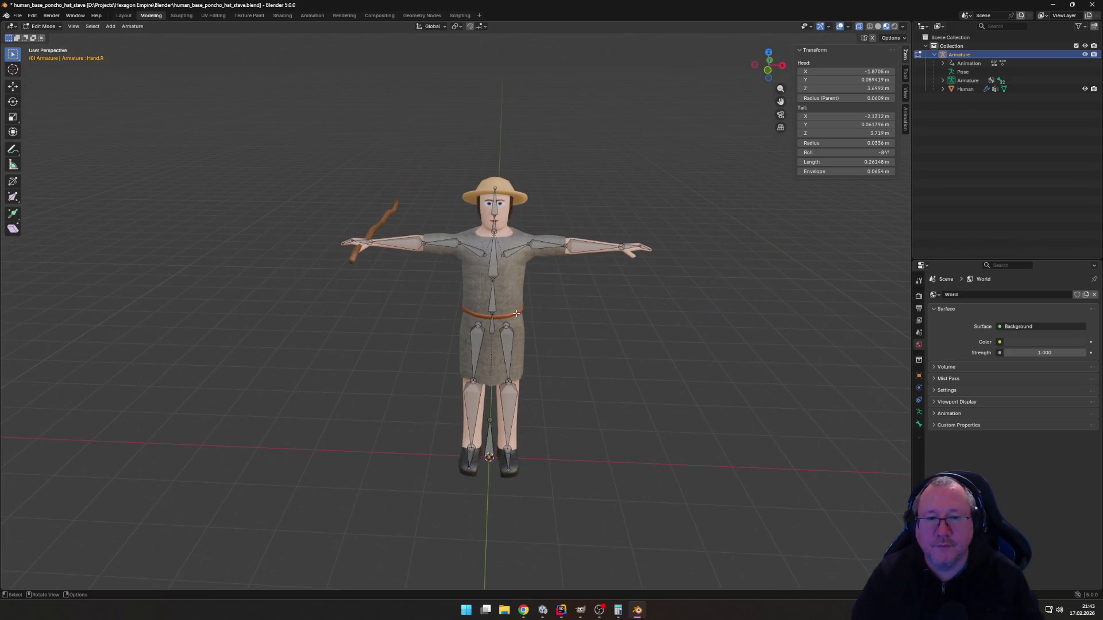
pyautogui.press('KP_1')
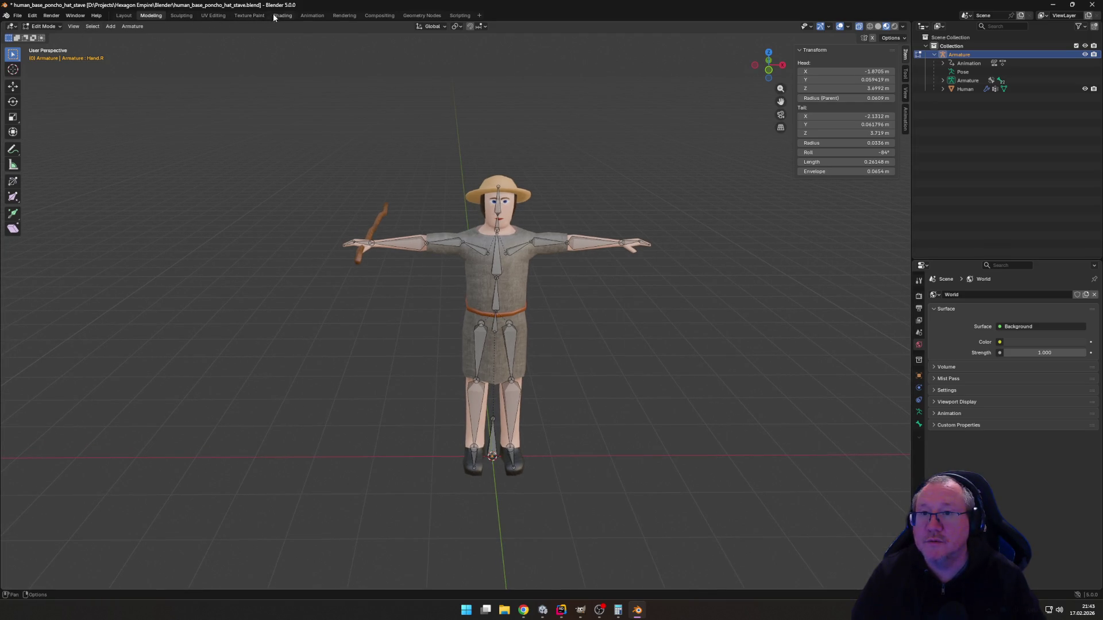
pyautogui.click(312, 15)
# Switch the settler armature's action from Idle to Walking in the Action Editor.
pyautogui.moveTo(753, 293); pyautogui.dragTo(753, 252)
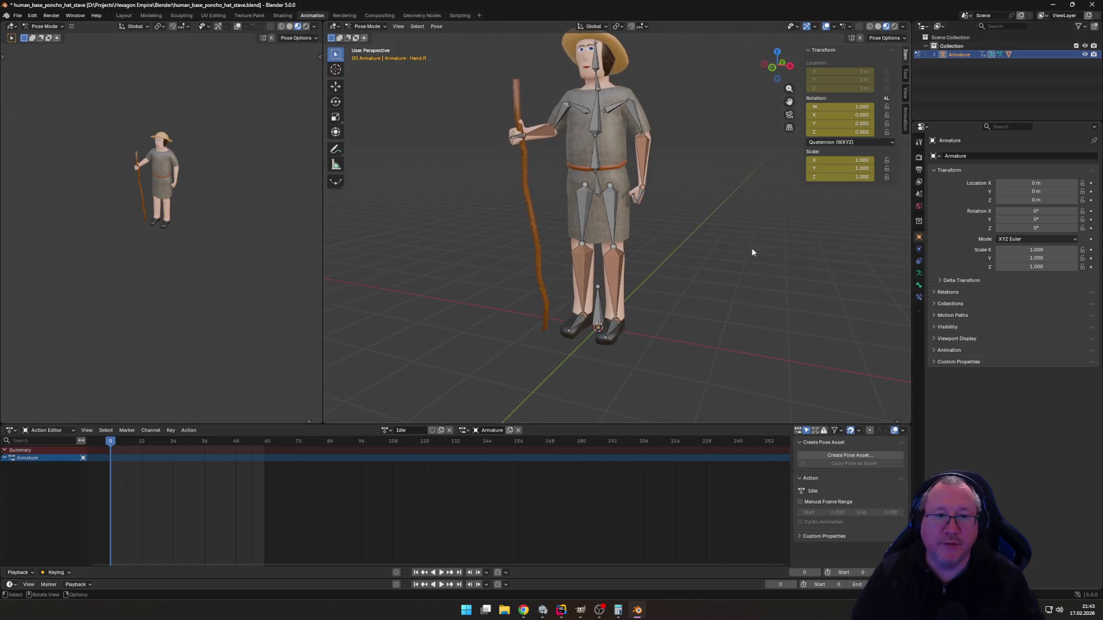
pyautogui.moveTo(572, 89); pyautogui.dragTo(568, 147)
pyautogui.rightClick(622, 191)
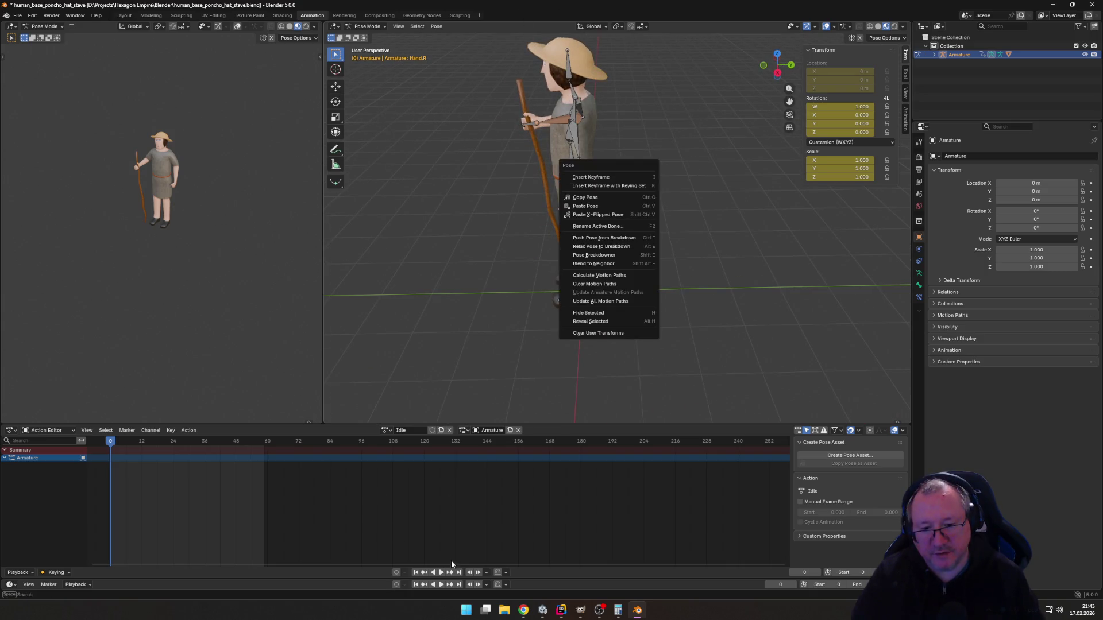
pyautogui.click(391, 432)
pyautogui.click(420, 430)
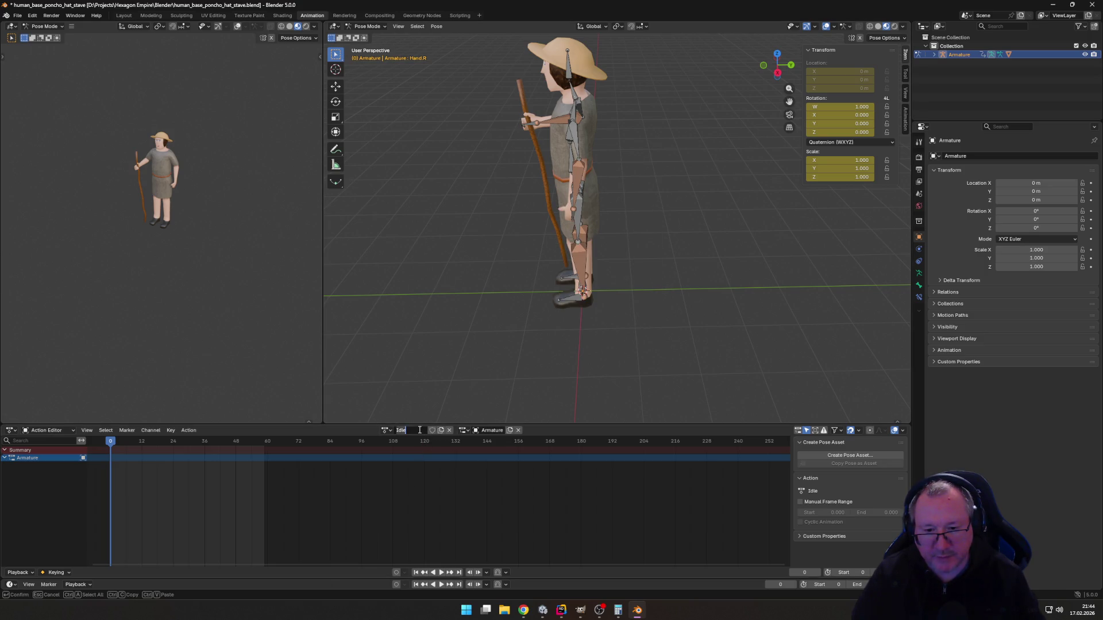
pyautogui.click(383, 432)
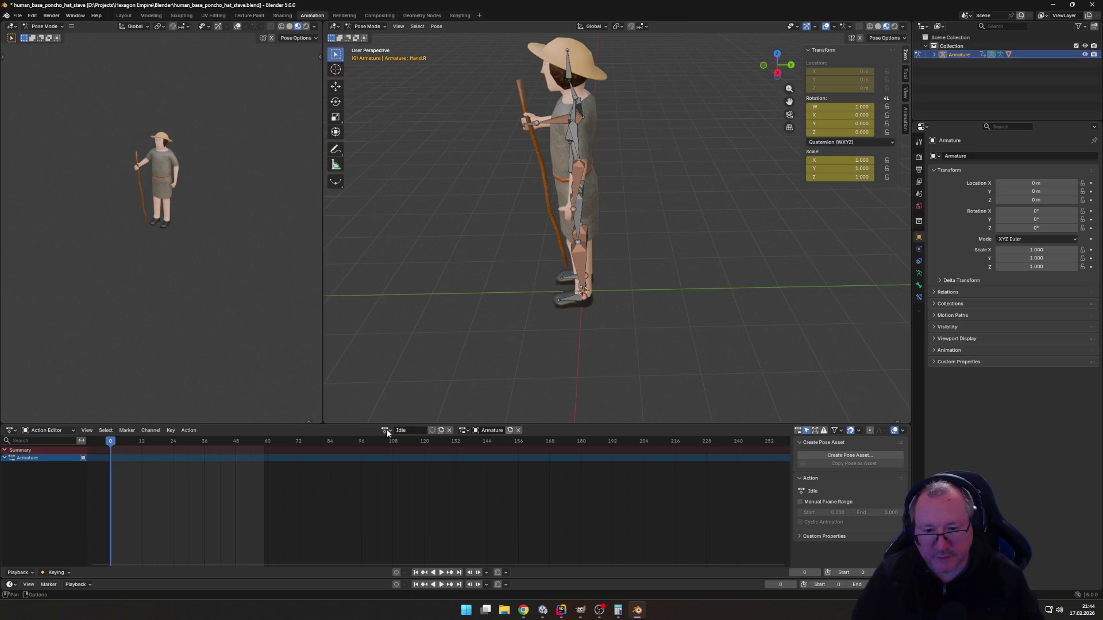
pyautogui.click(387, 432)
pyautogui.click(400, 453)
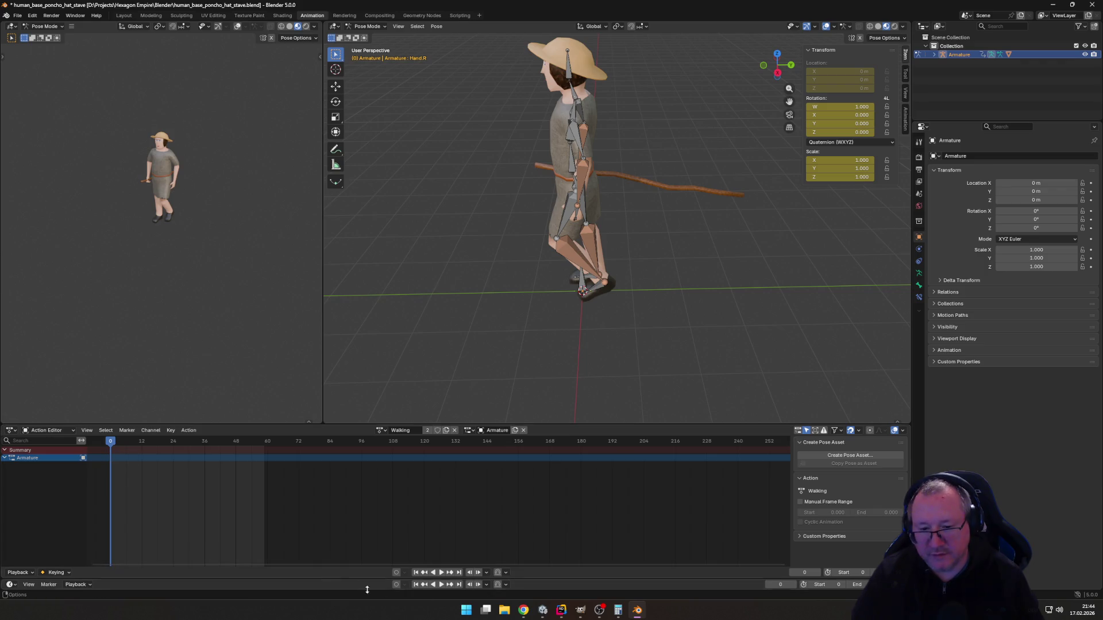
# Preview the walking animation, pausing at frame 17, then bring the Unity editor back to the front.
pyautogui.click(442, 573)
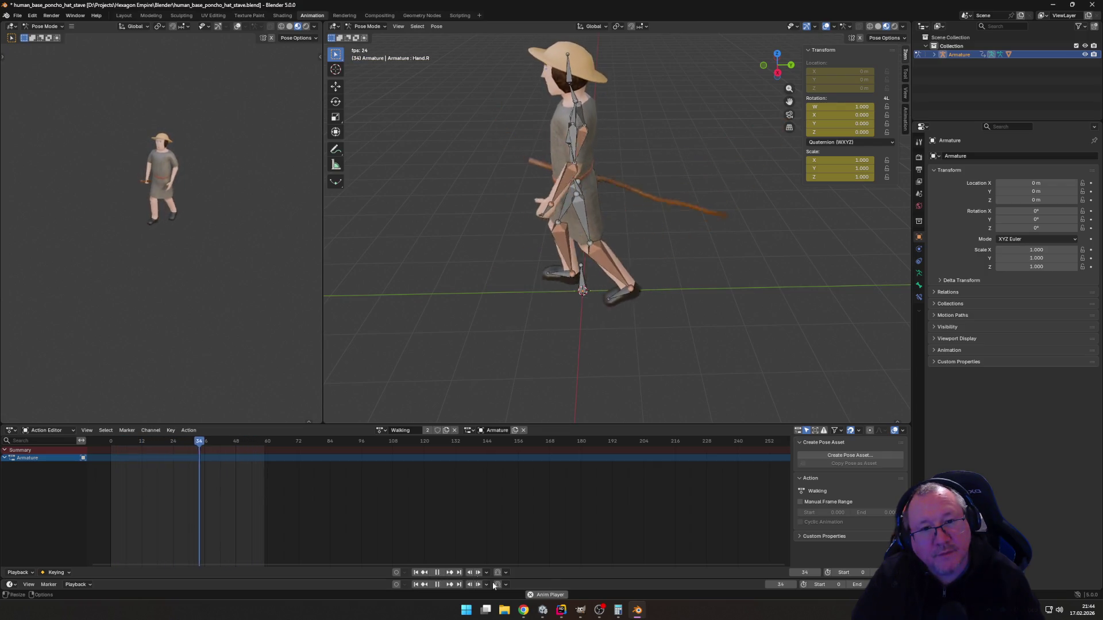
pyautogui.click(436, 572)
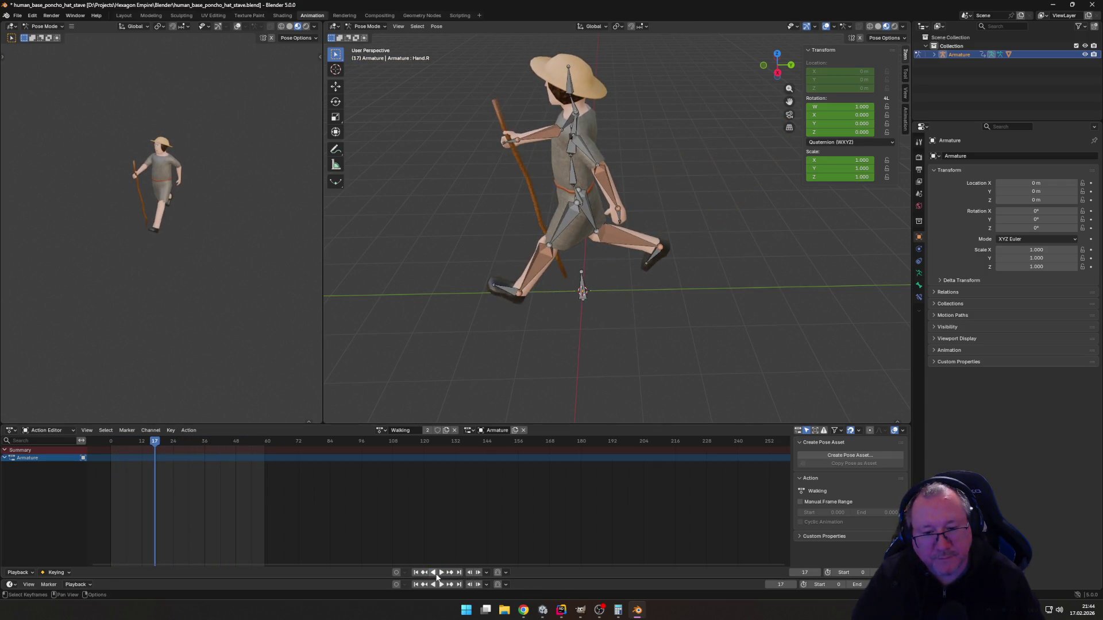
pyautogui.moveTo(500, 362)
pyautogui.mouseDown()
pyautogui.moveTo(614, 336)
pyautogui.moveTo(701, 130)
pyautogui.mouseUp()
pyautogui.rightClick(702, 130)
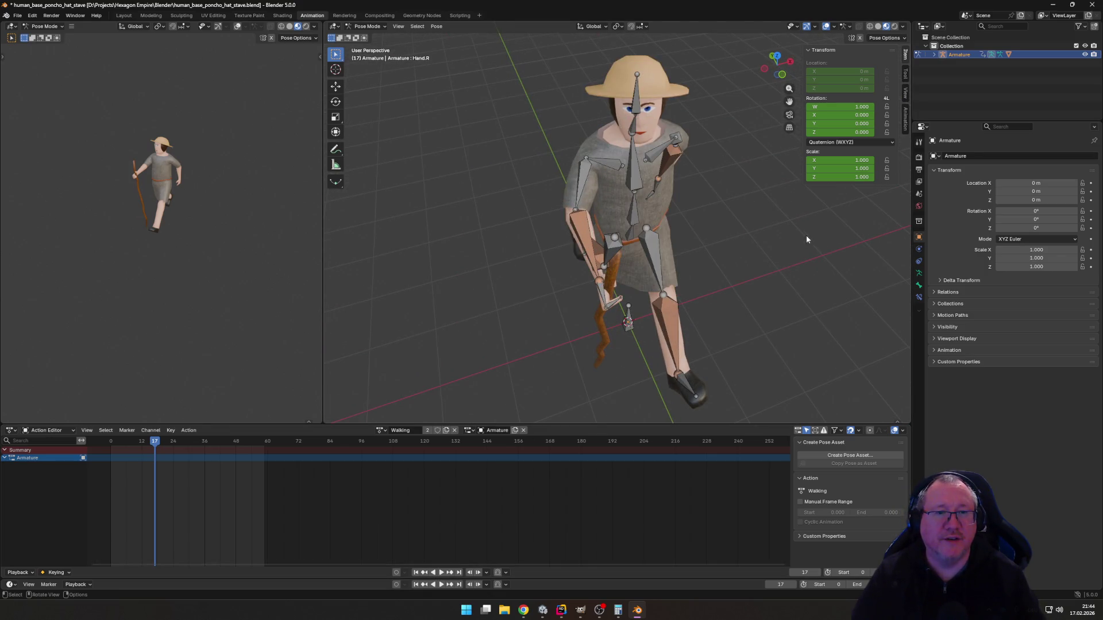
pyautogui.rightClick(804, 264)
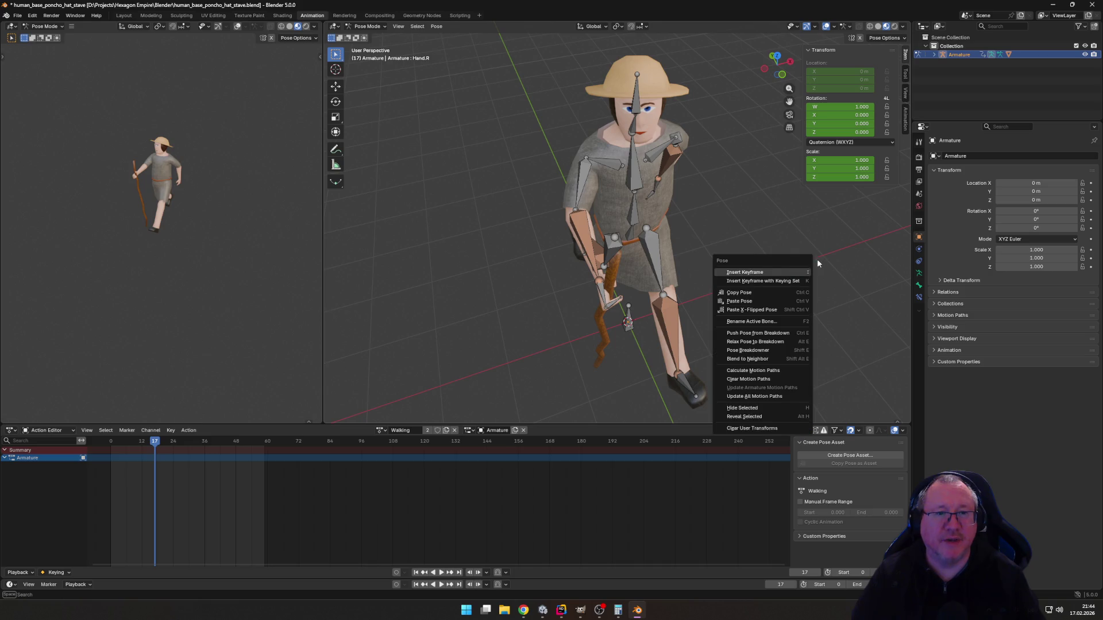
pyautogui.click(542, 610)
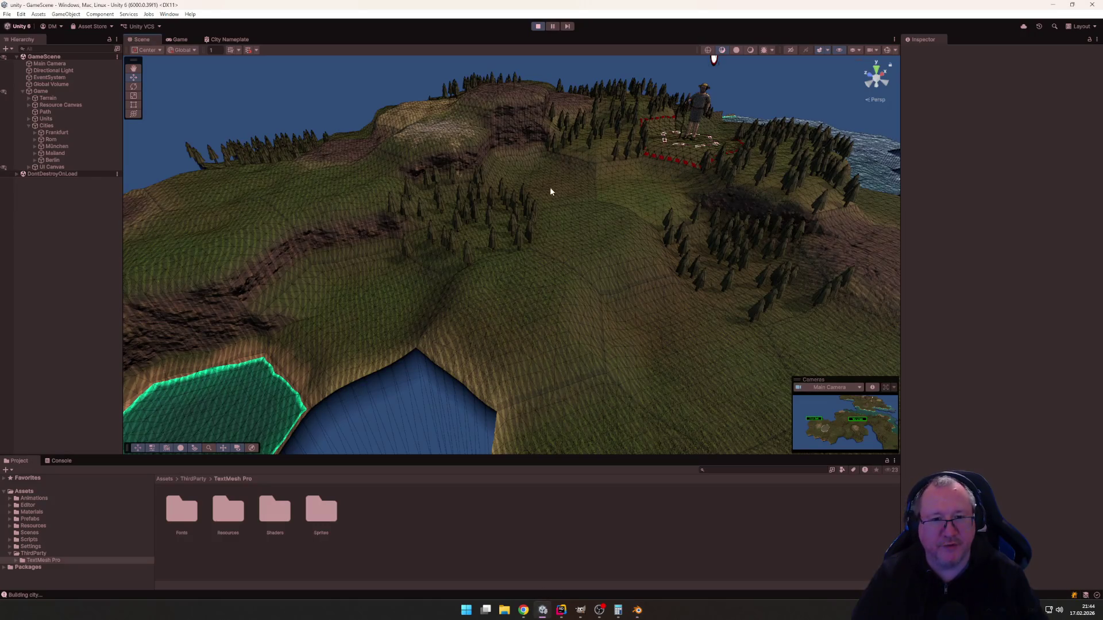
# Switch back to the Game view showing the running hex map with Mailand and Berlin.
pyautogui.click(178, 39)
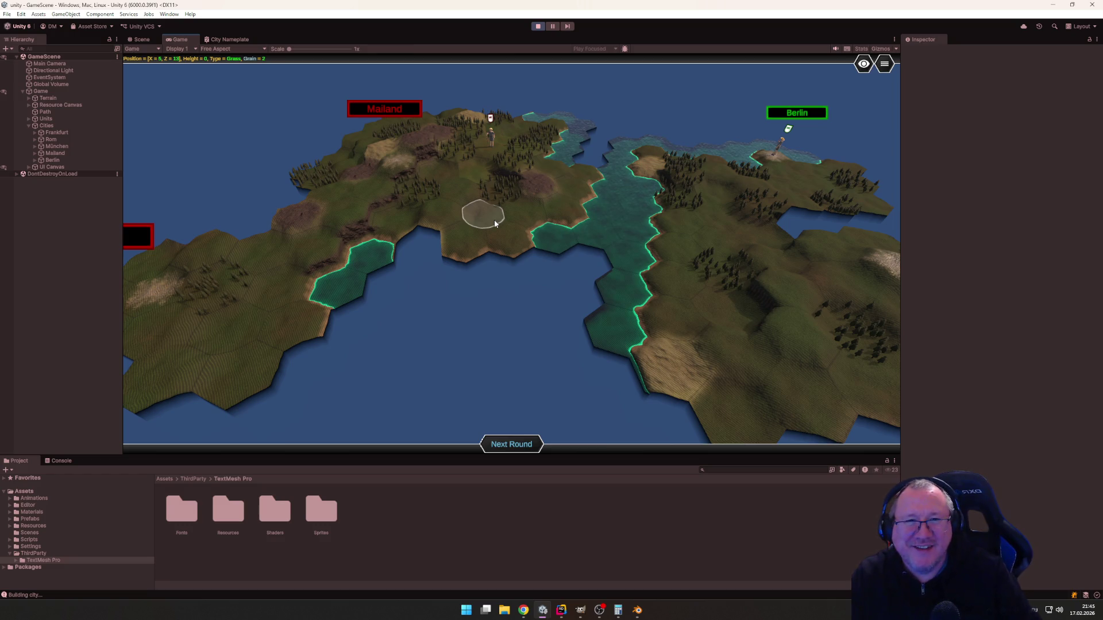
# Rotate, zoom and pan the game camera around the hex map toward the coastline.
pyautogui.scroll(10, 511, 322)
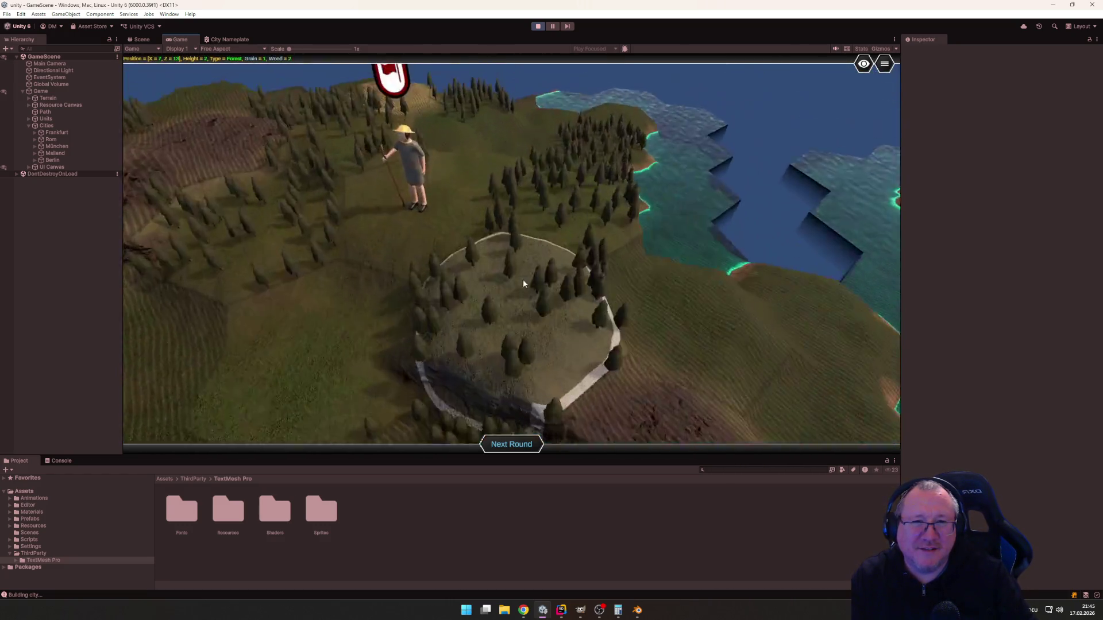
pyautogui.moveTo(523, 283)
pyautogui.mouseDown()
pyautogui.moveTo(608, 300)
pyautogui.moveTo(475, 312)
pyautogui.moveTo(544, 239)
pyautogui.moveTo(523, 202)
pyautogui.mouseUp()
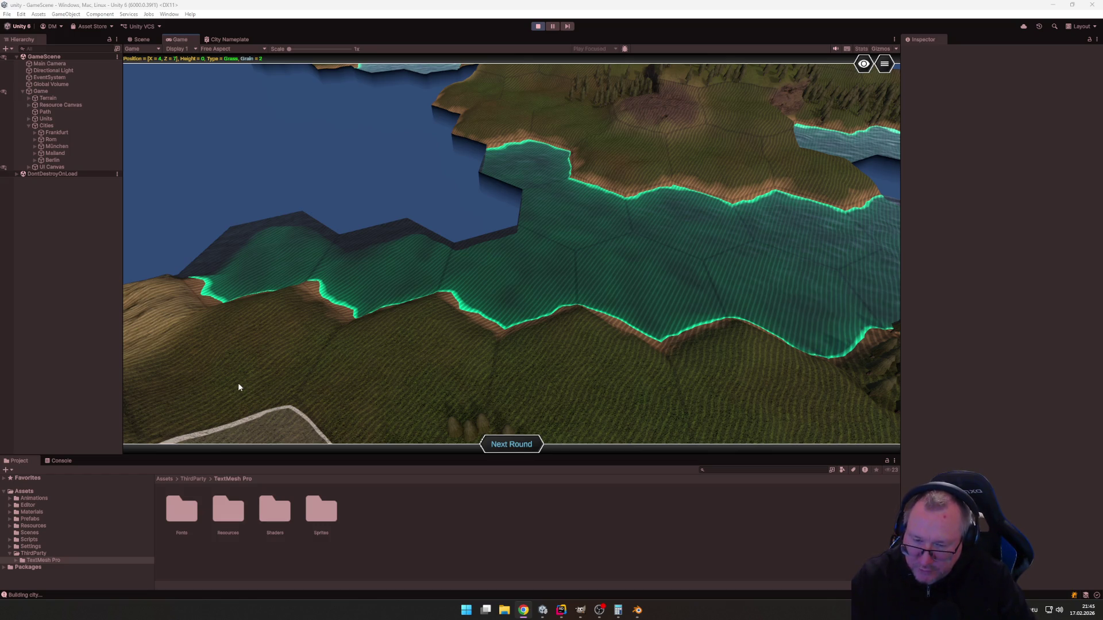
pyautogui.scroll(-5, 469, 366)
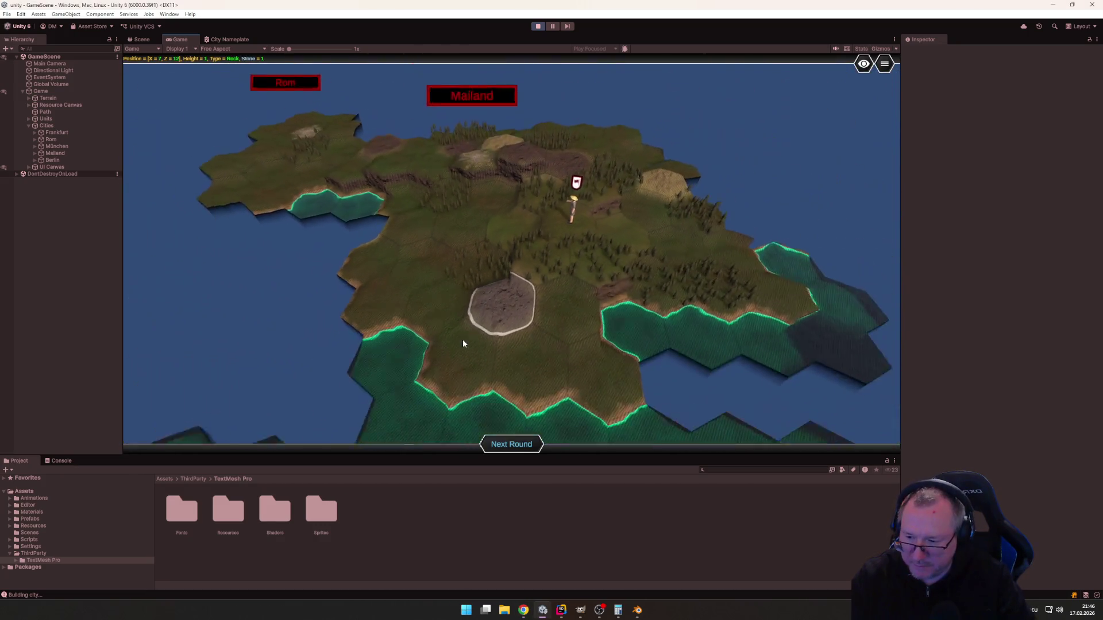
pyautogui.scroll(3, 463, 338)
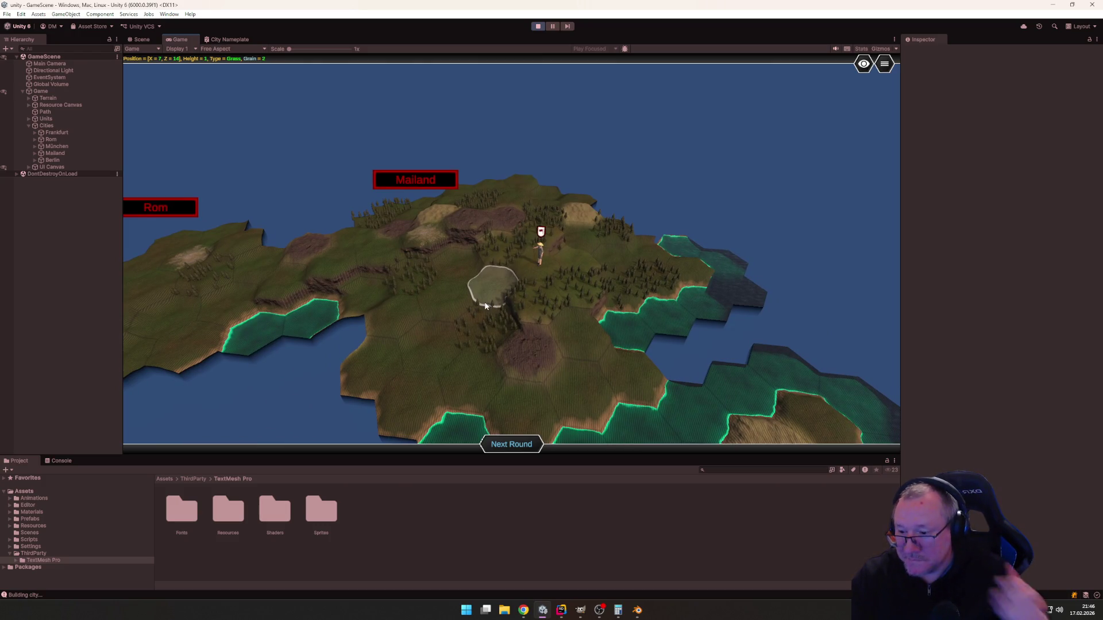
pyautogui.press('d')
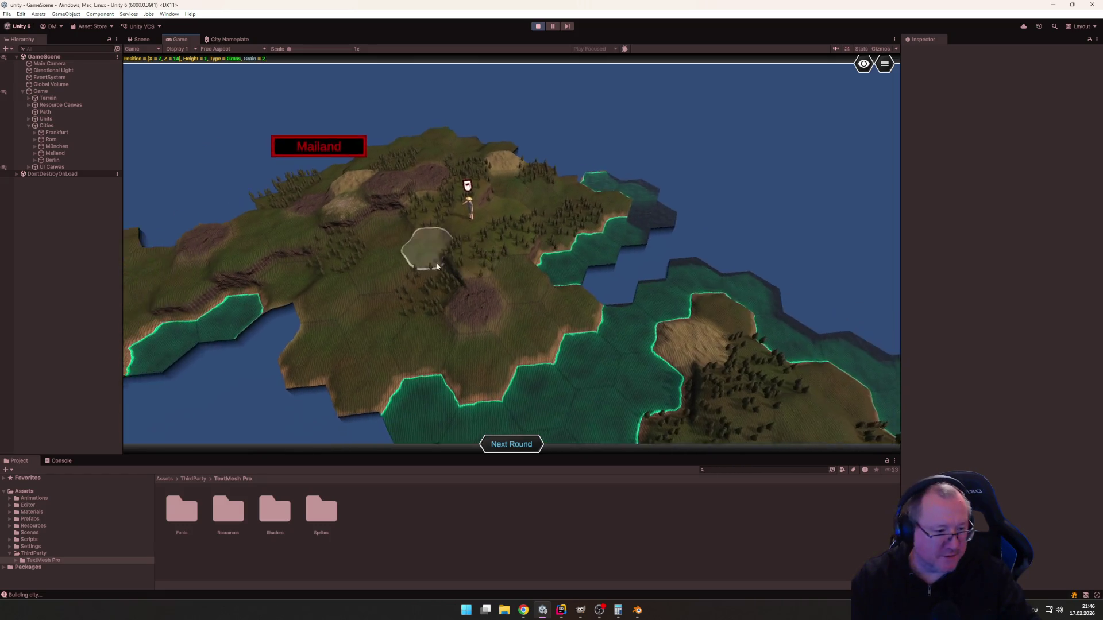
pyautogui.press('a')
pyautogui.press('d')
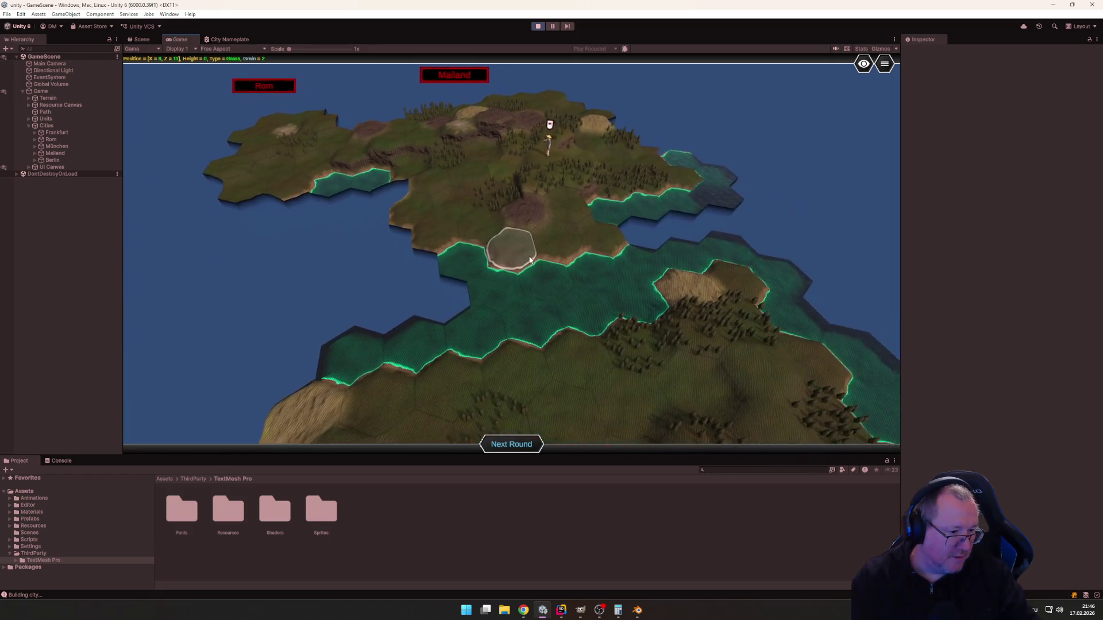
pyautogui.scroll(3, 533, 276)
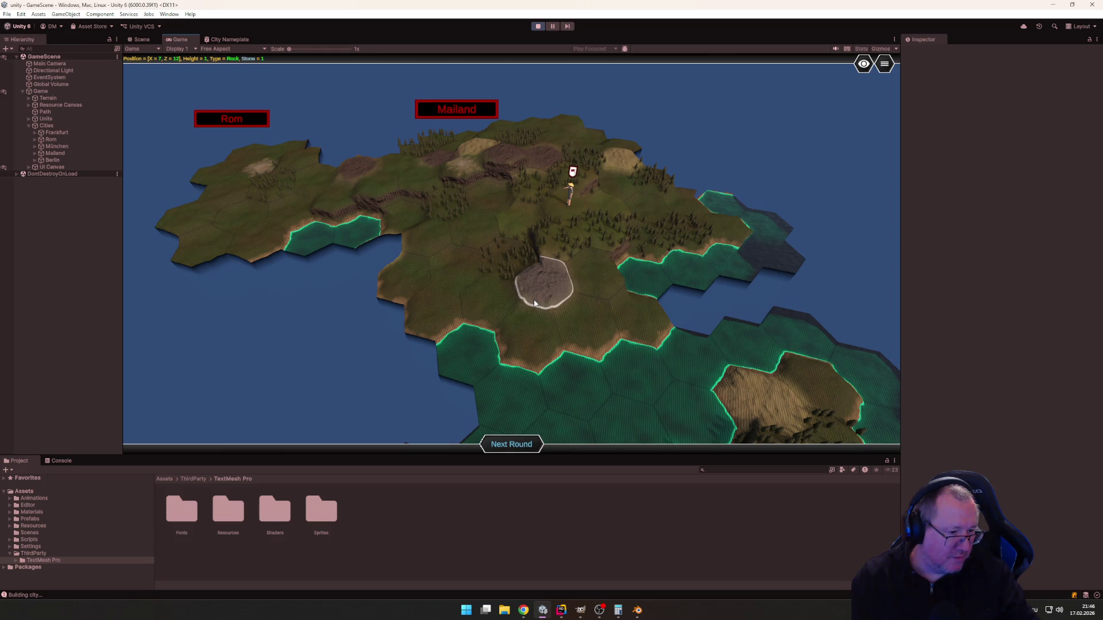
pyautogui.scroll(4, 447, 291)
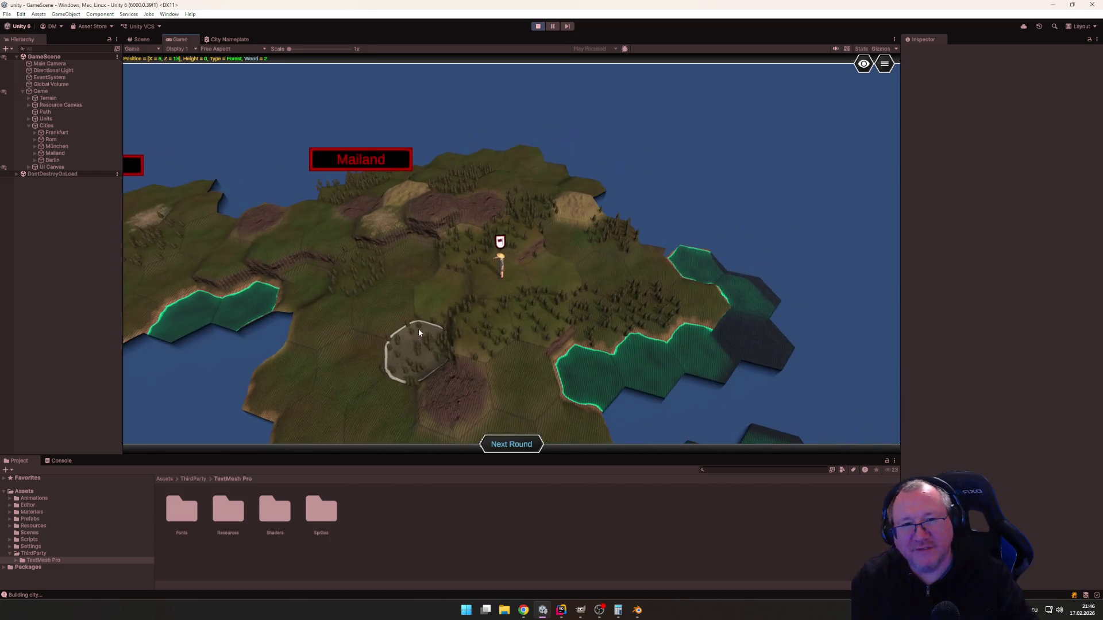
pyautogui.scroll(-4, 477, 308)
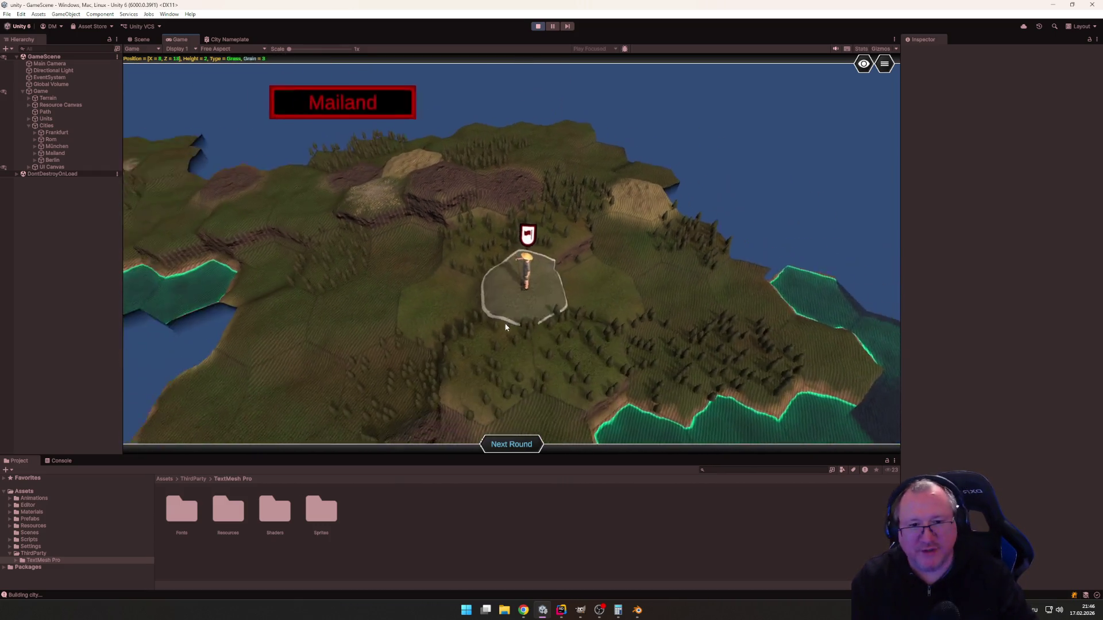
pyautogui.scroll(2, 471, 304)
pyautogui.scroll(-3, 459, 316)
pyautogui.scroll(2, 452, 325)
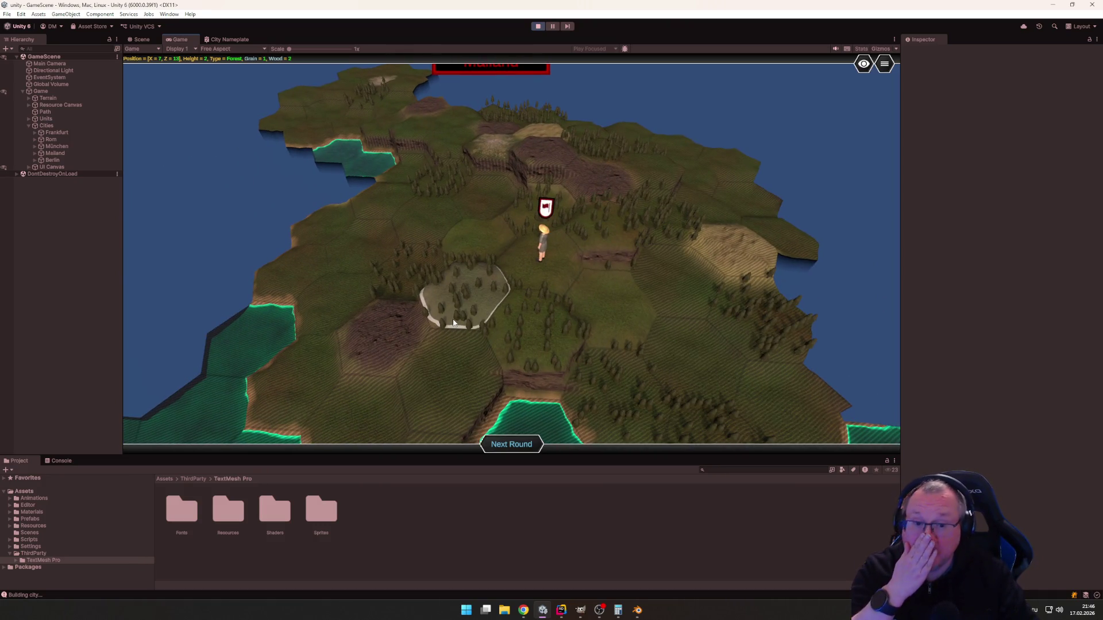
pyautogui.scroll(-2, 499, 321)
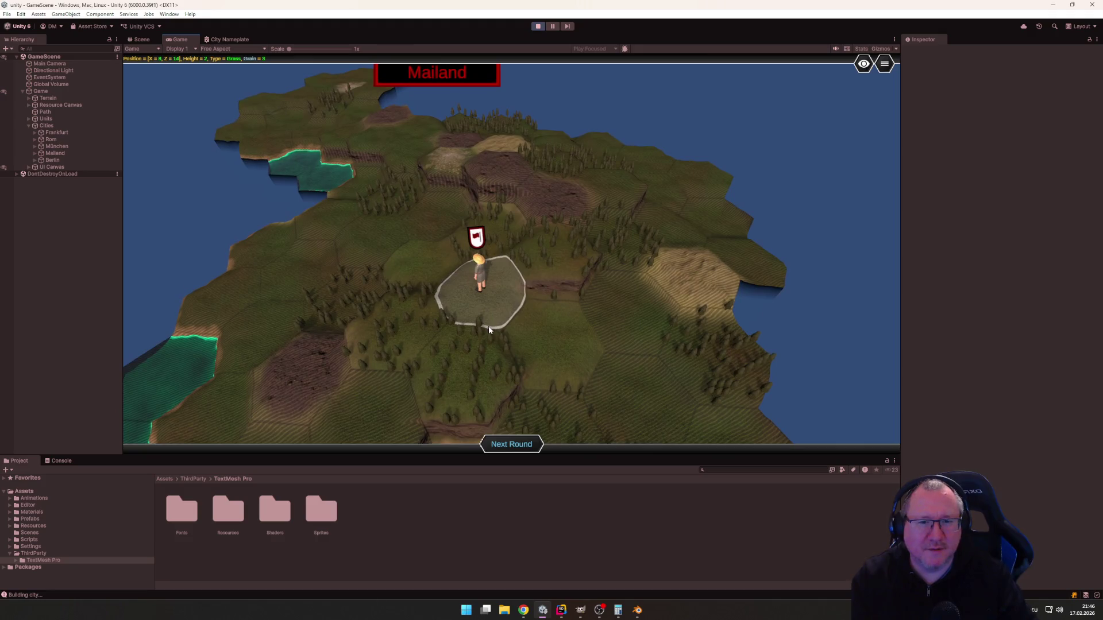
pyautogui.scroll(-2, 477, 292)
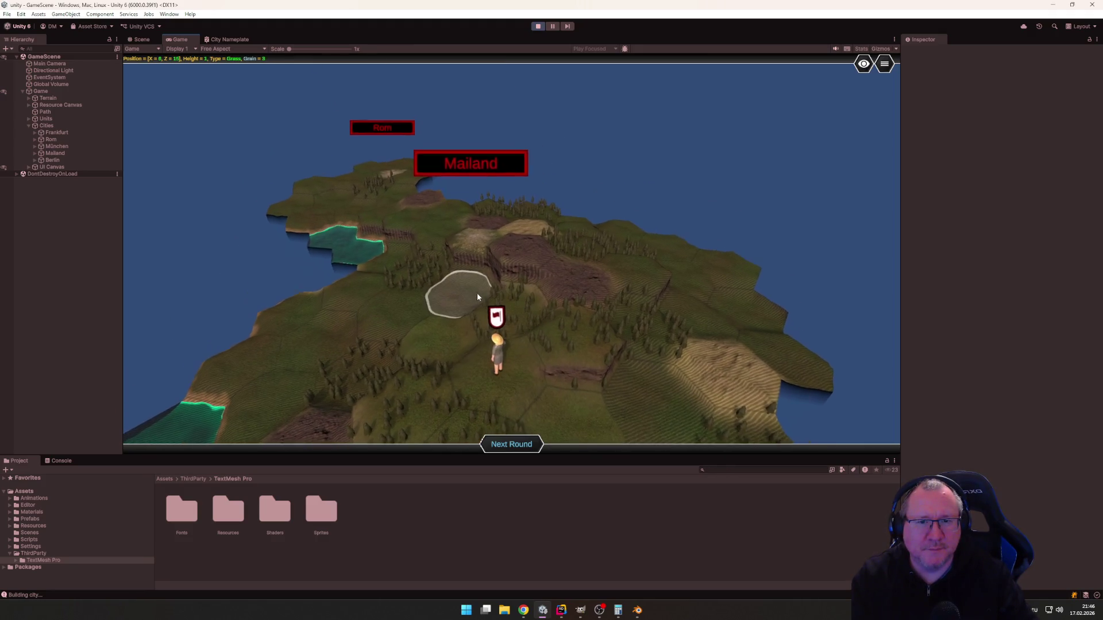
pyautogui.scroll(-2, 478, 302)
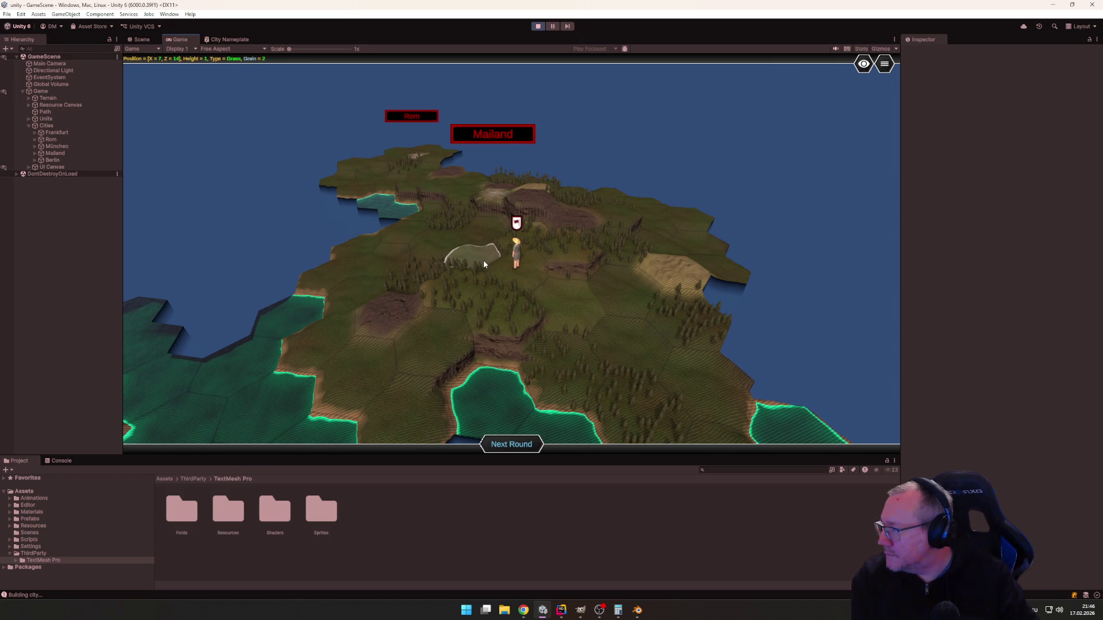
pyautogui.hotkey('alt', 'Tab')
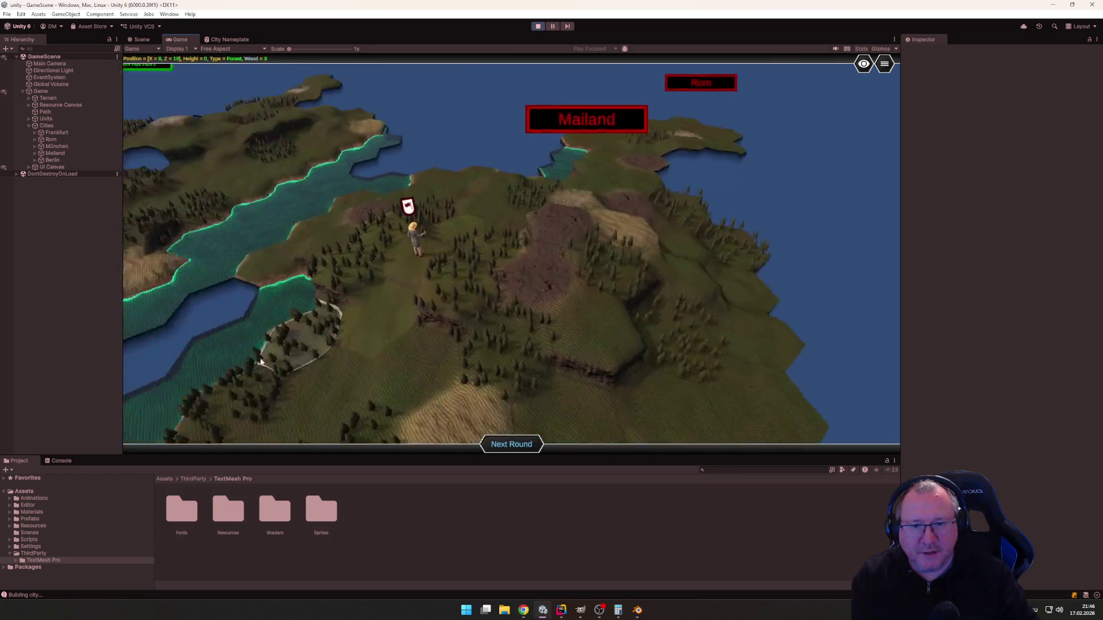
# Centre the map on Mailand and select the Settler, which has 0 movement points left.
pyautogui.scroll(3, 537, 345)
pyautogui.moveTo(537, 344); pyautogui.dragTo(390, 271)
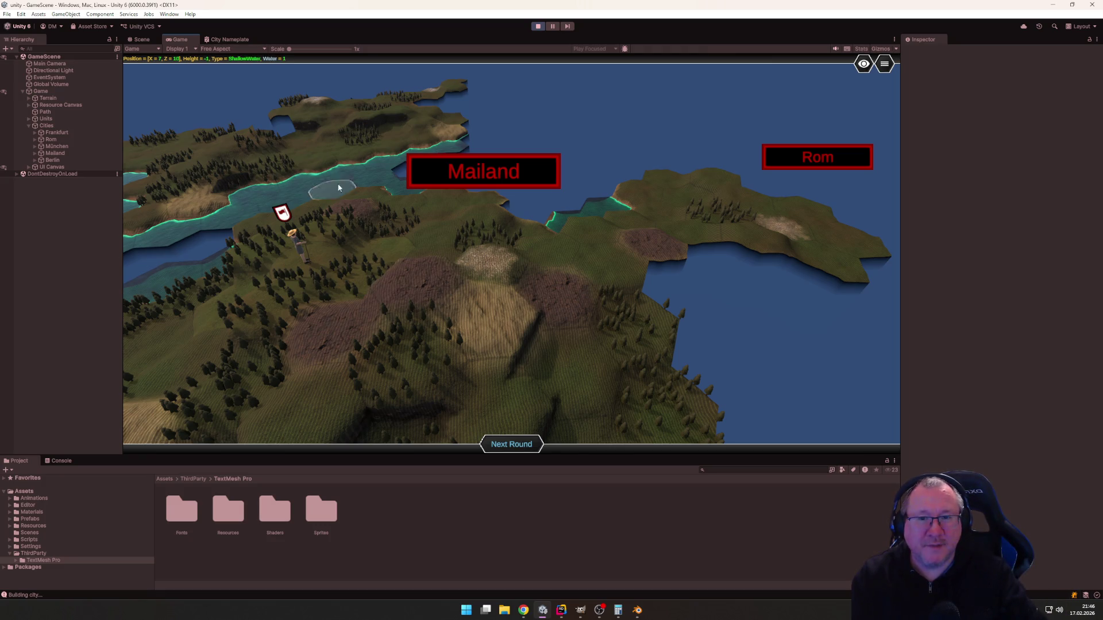
pyautogui.scroll(2, 553, 250)
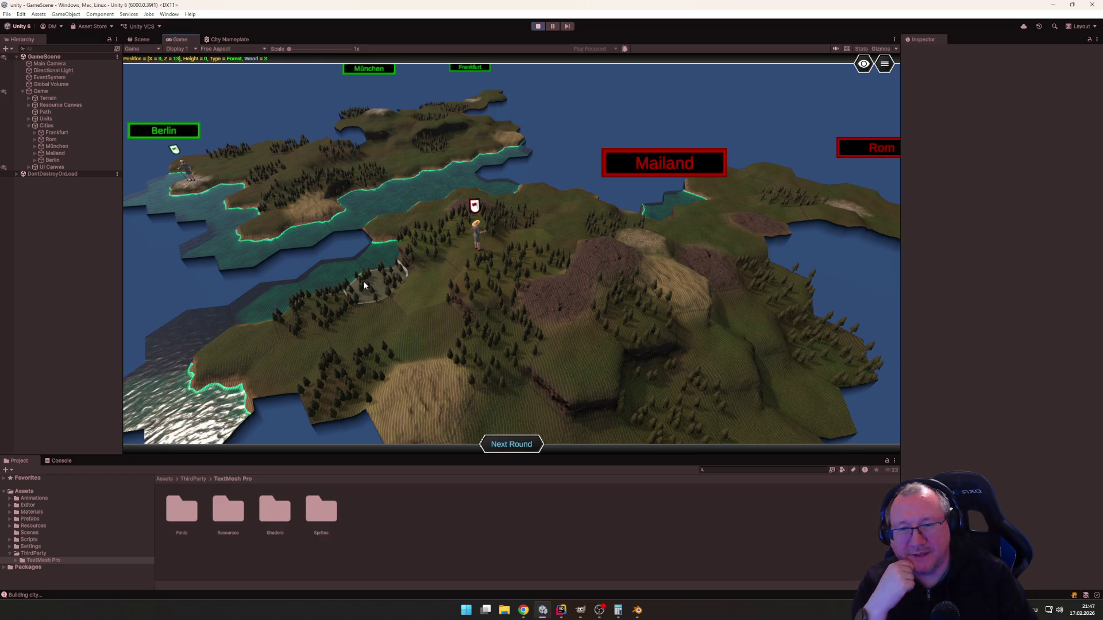
pyautogui.click(478, 282)
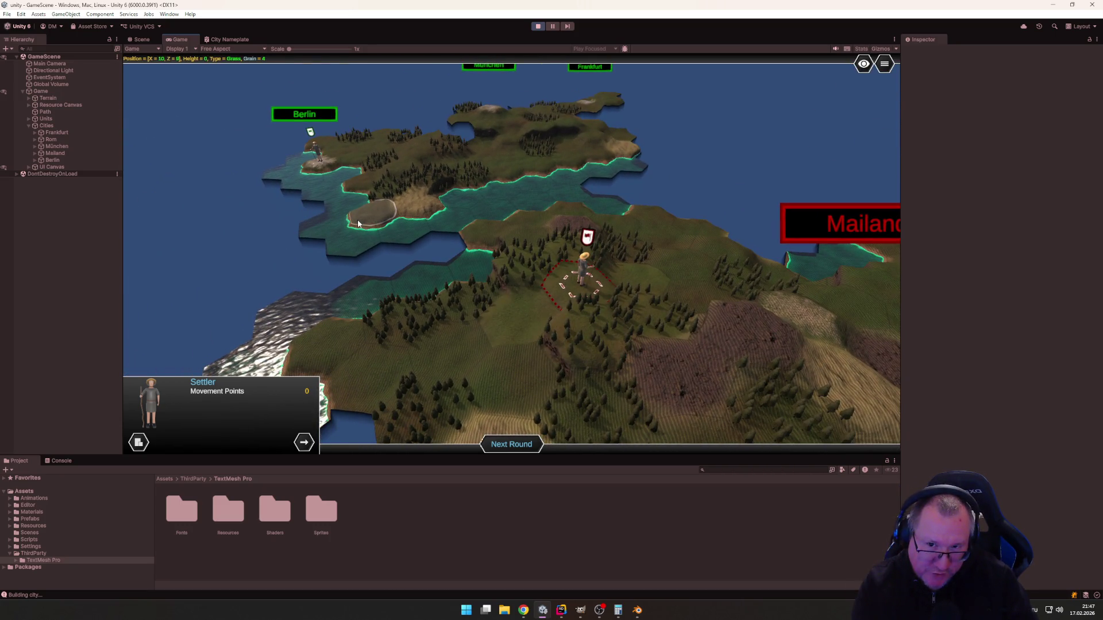
# Pan the Game view to centre Mailand and expand the eye overlay buttons.
pyautogui.moveTo(357, 219); pyautogui.dragTo(627, 295)
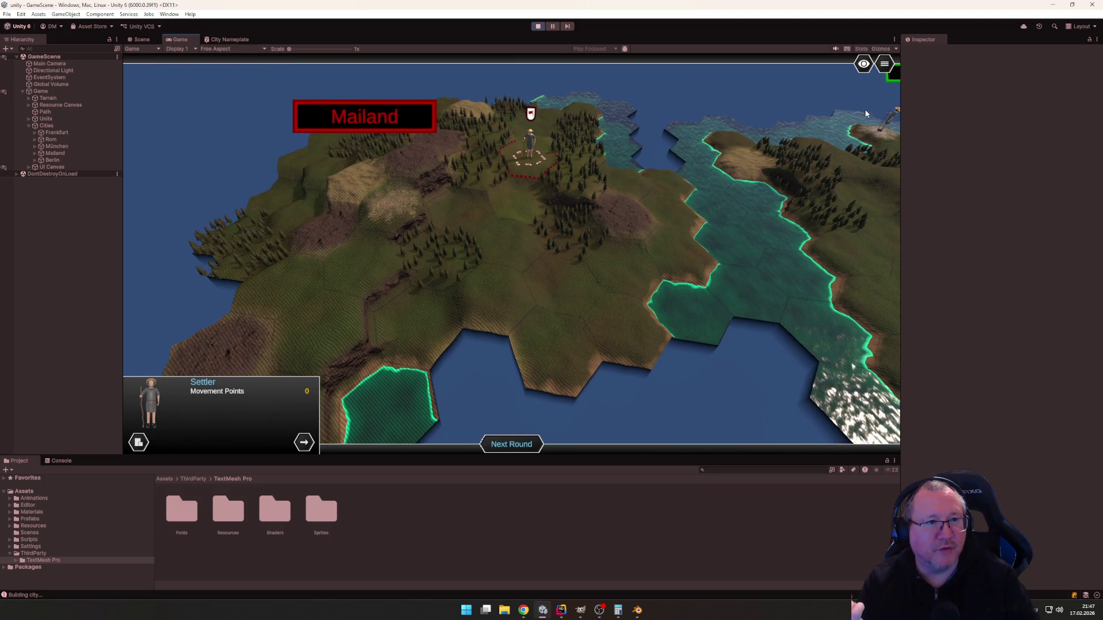
pyautogui.moveTo(866, 75)
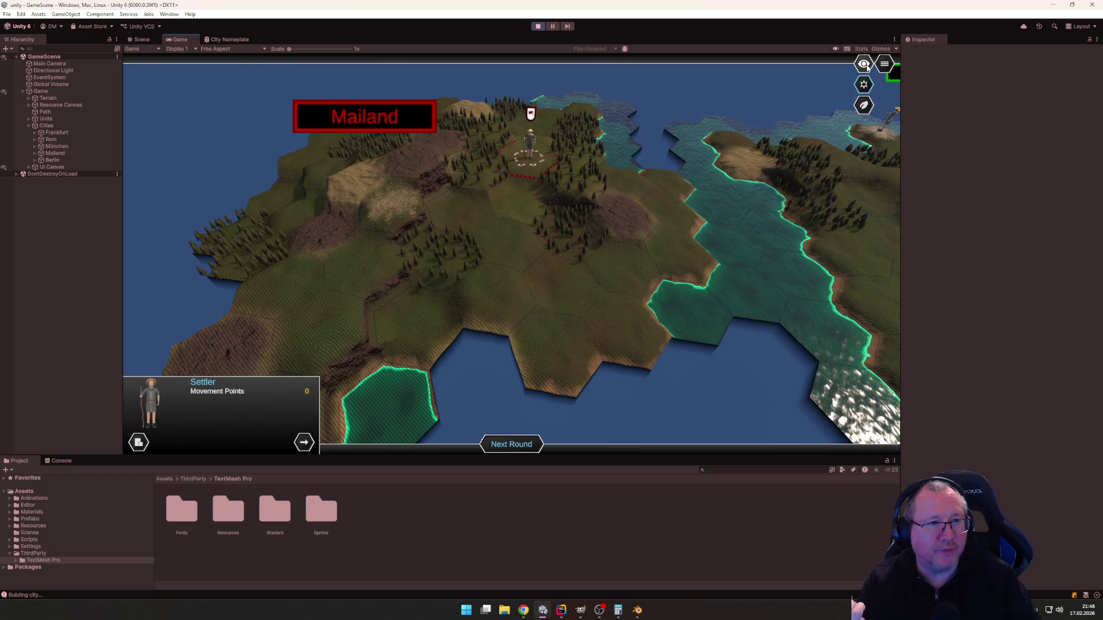
# Turn on resource yield numbers and pan toward the forest and rock hexes.
pyautogui.click(864, 106)
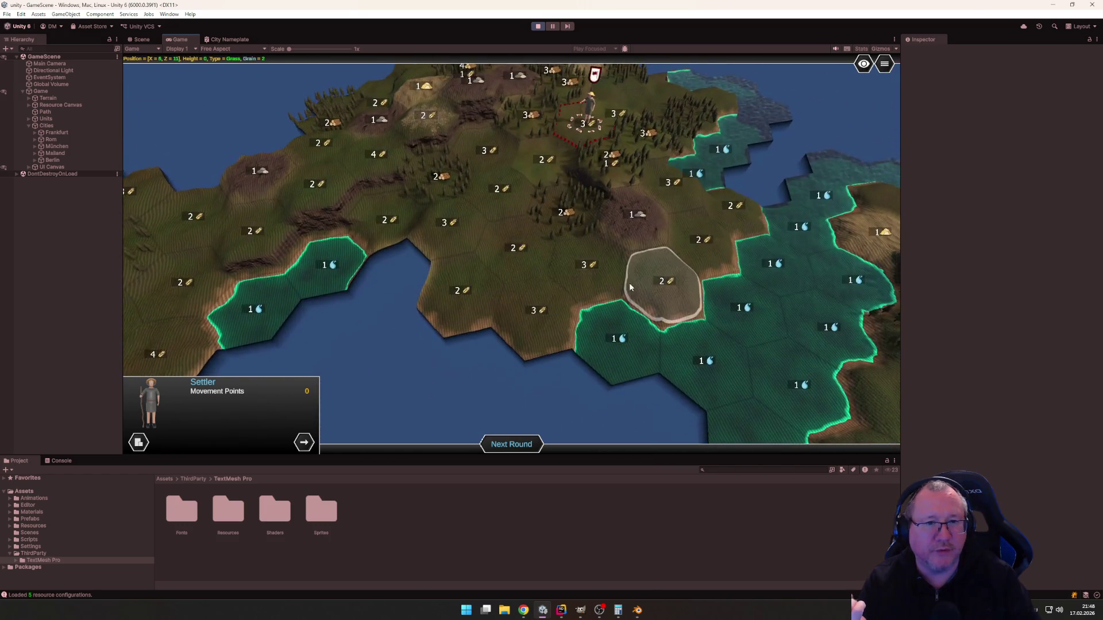
pyautogui.scroll(5, 590, 229)
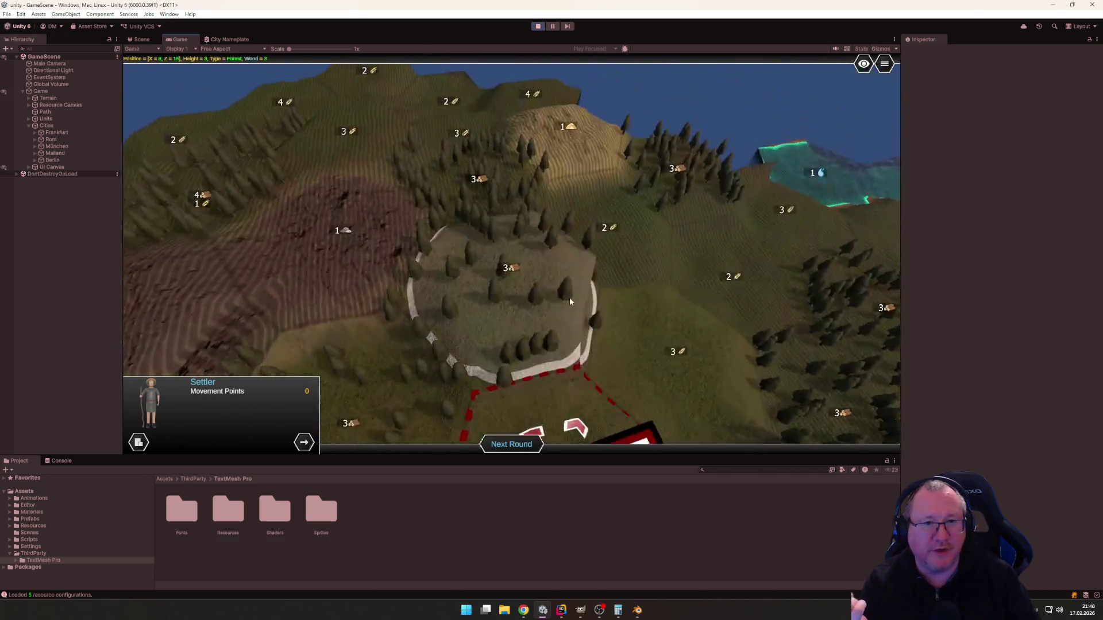
pyautogui.scroll(-5, 570, 301)
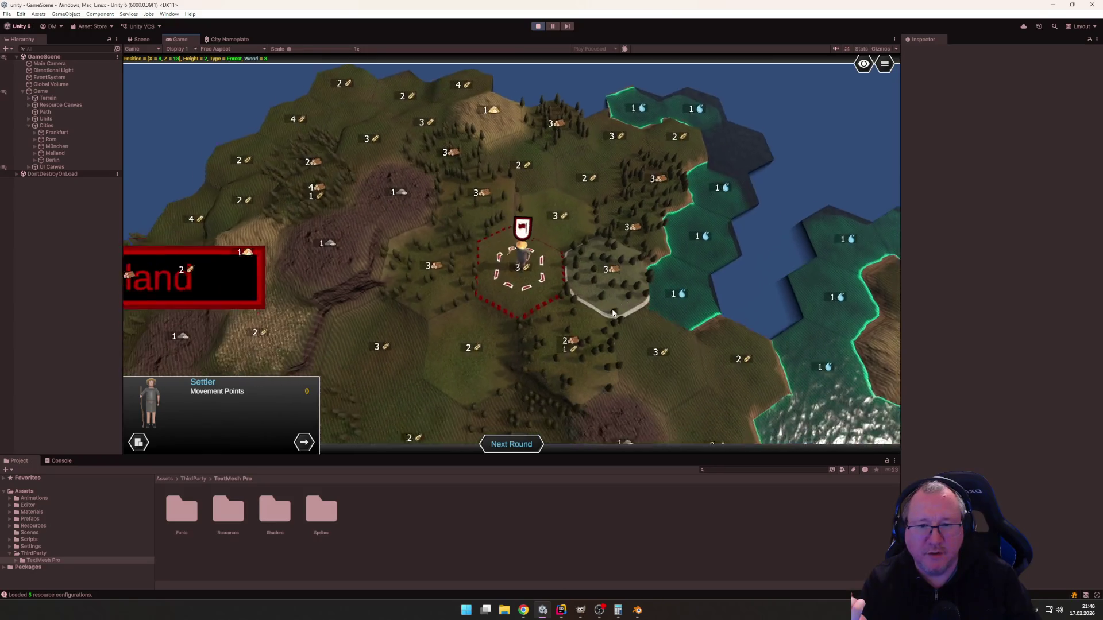
pyautogui.scroll(5, 604, 282)
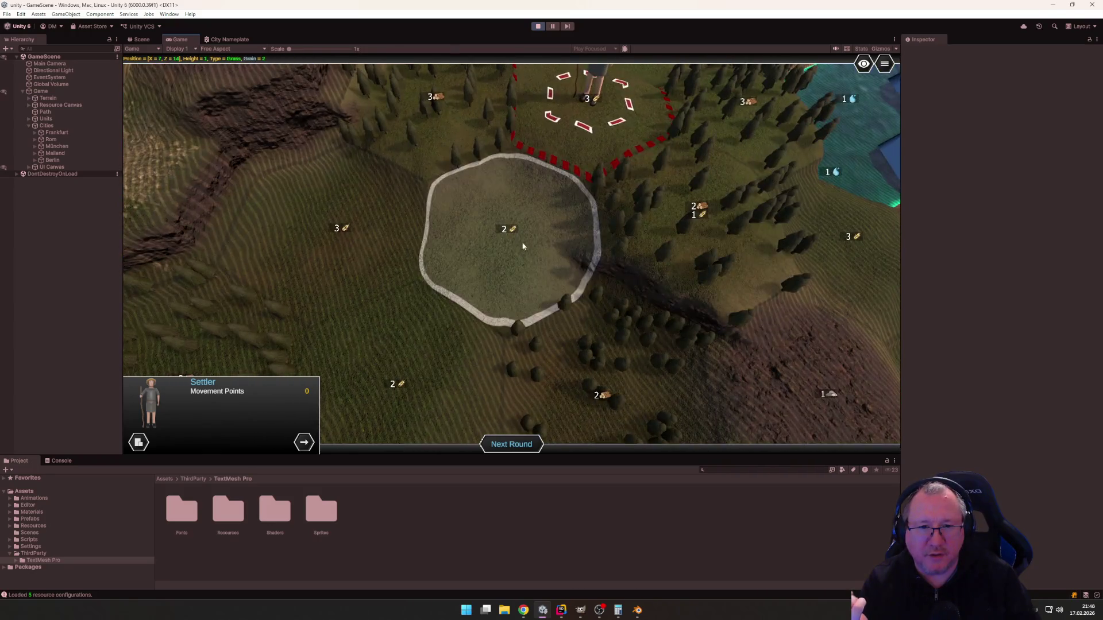
pyautogui.press('d')
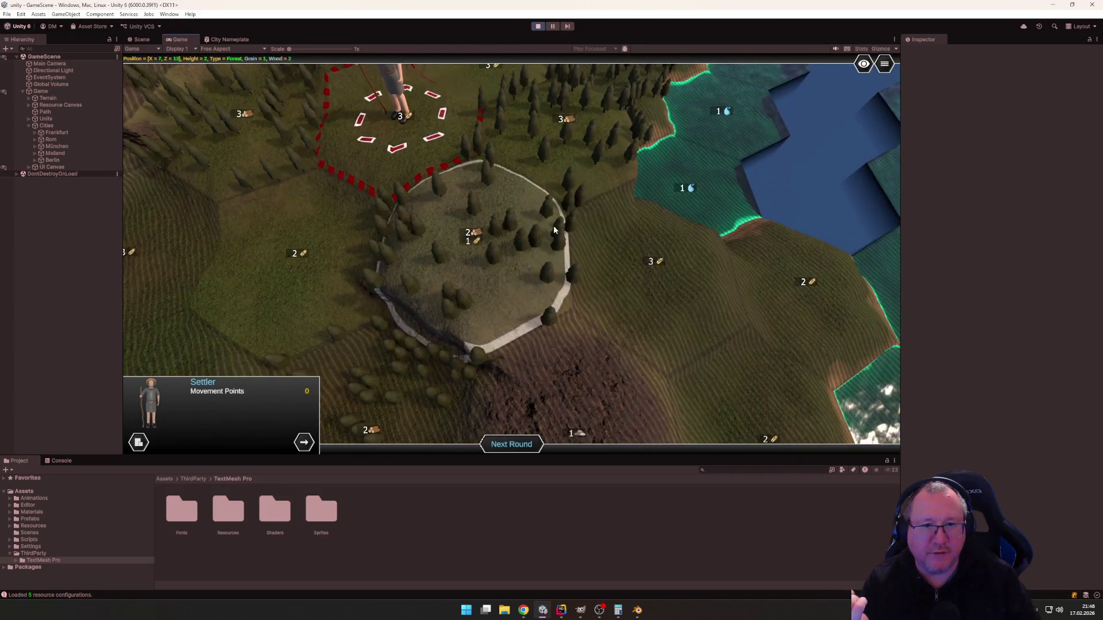
pyautogui.press('s')
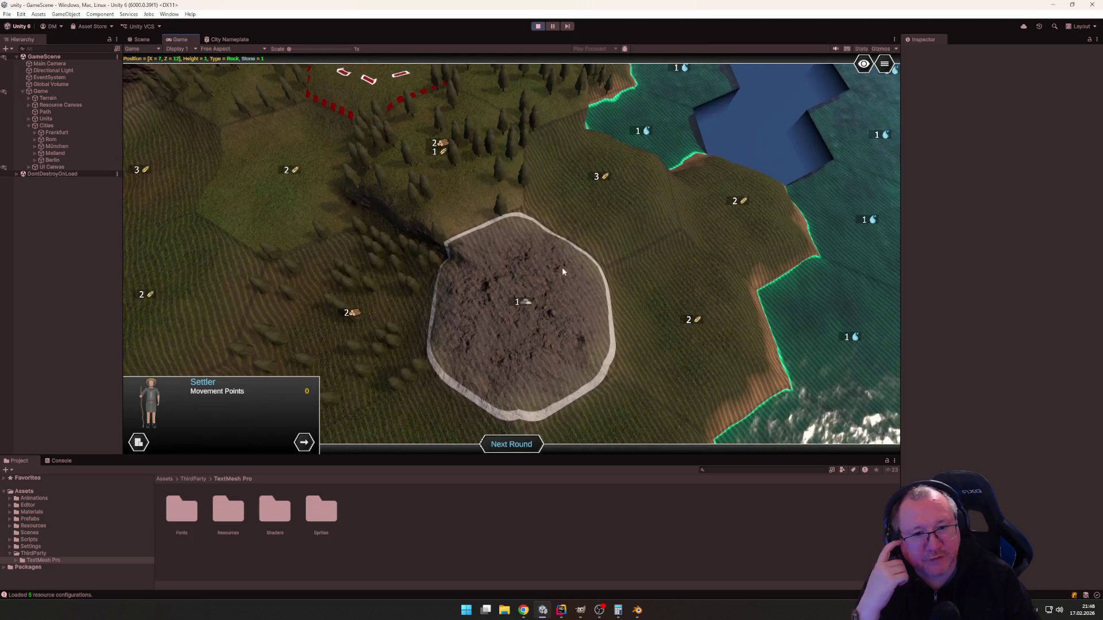
pyautogui.press('w')
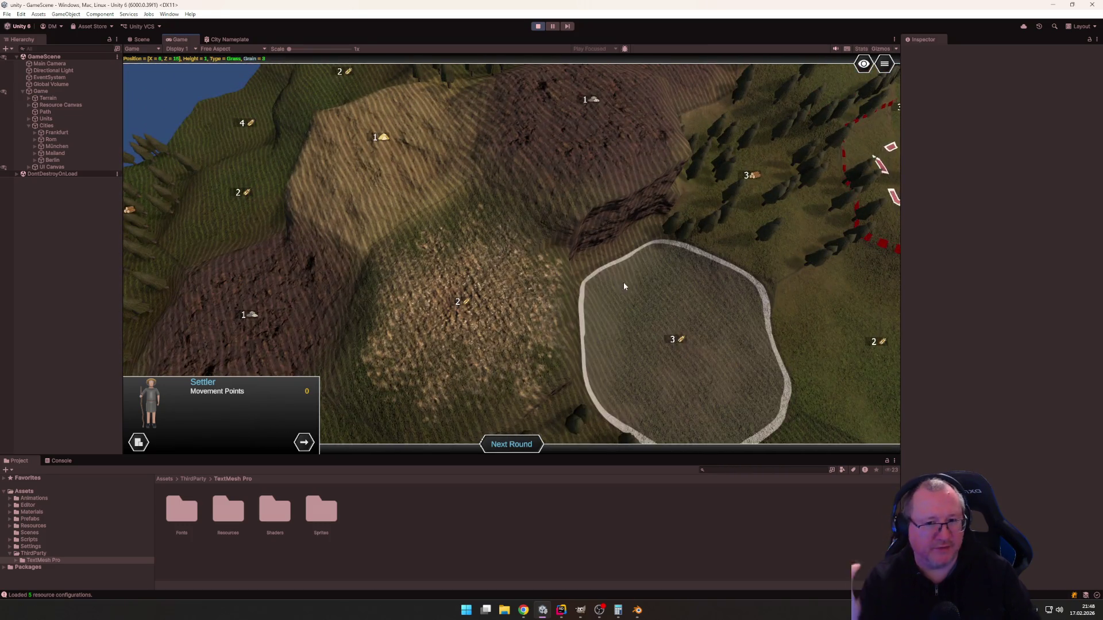
# Zoom and pan the camera between the settler and the eastern coast.
pyautogui.scroll(5, 545, 256)
pyautogui.scroll(-5, 545, 256)
pyautogui.press('d')
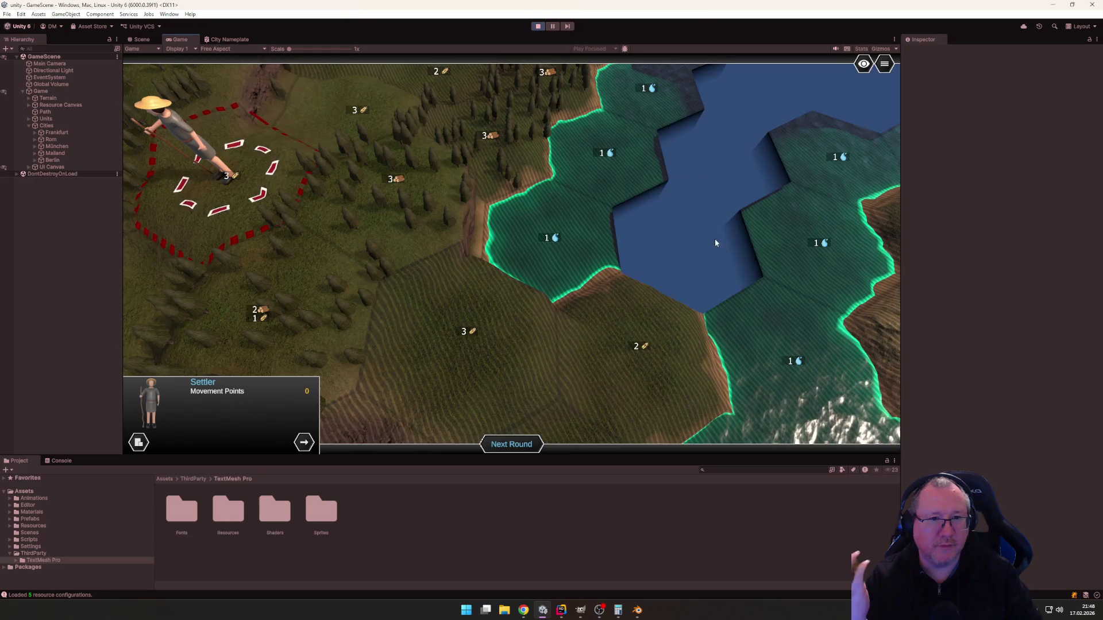
pyautogui.press('a')
pyautogui.press('d')
pyautogui.press('a')
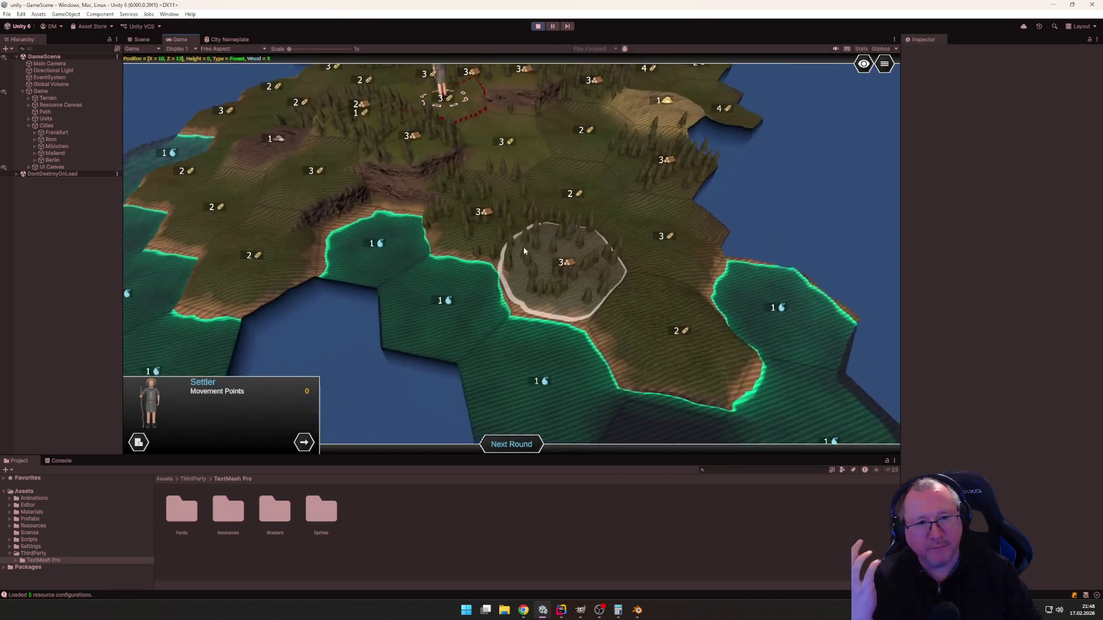
pyautogui.scroll(2, 525, 276)
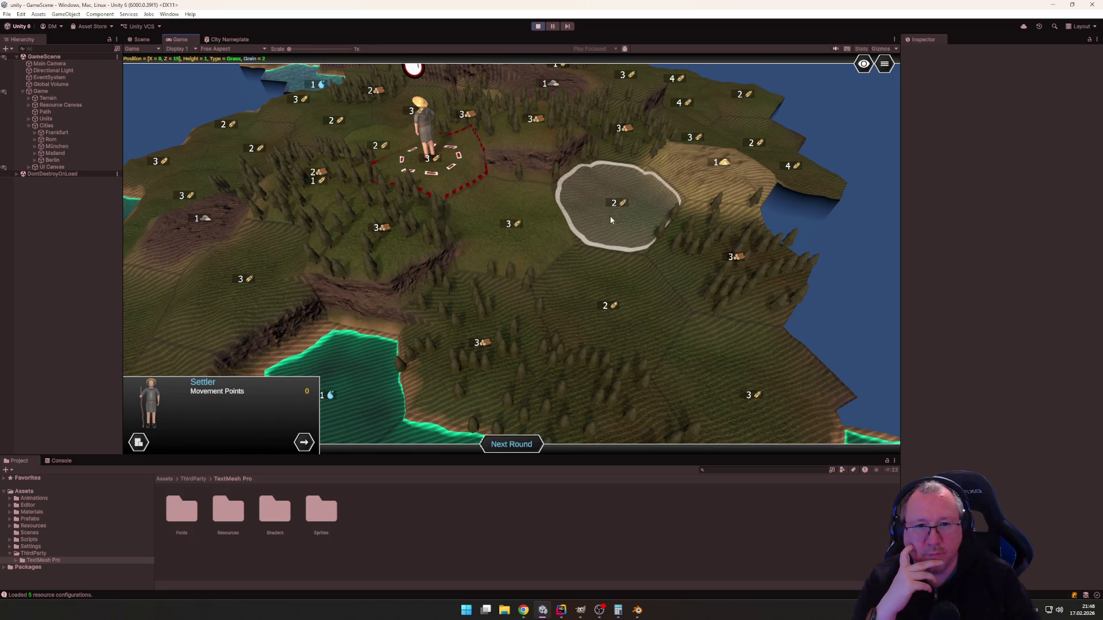
pyautogui.scroll(-2, 611, 220)
pyautogui.scroll(3, 566, 197)
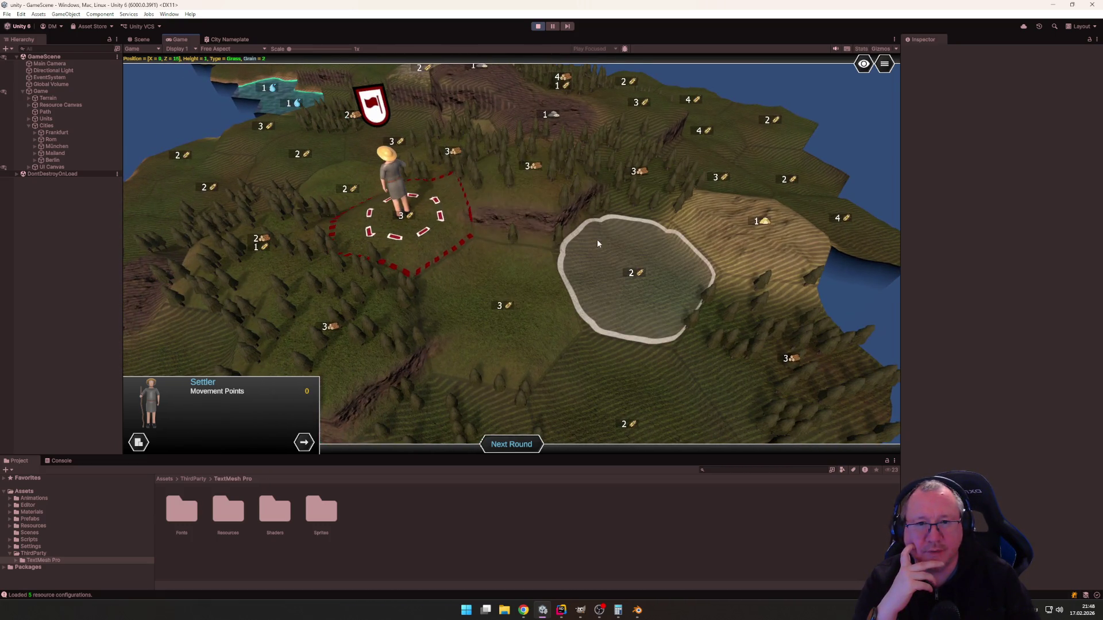
pyautogui.scroll(-3, 592, 256)
pyautogui.scroll(3, 546, 282)
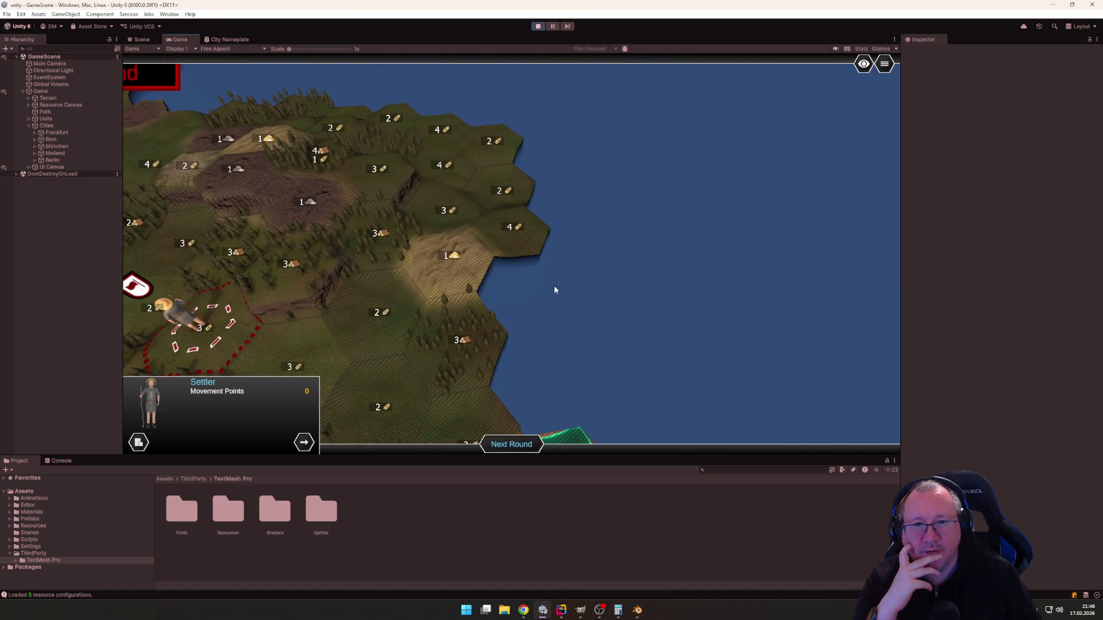
pyautogui.scroll(-2, 555, 290)
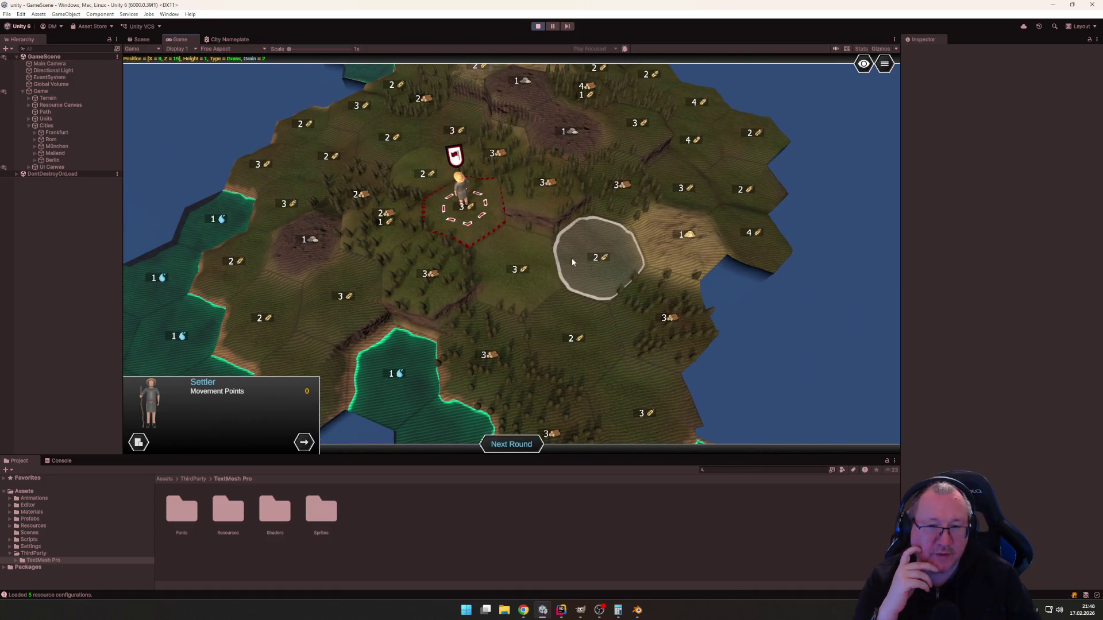
pyautogui.scroll(-3, 572, 261)
pyautogui.scroll(3, 515, 258)
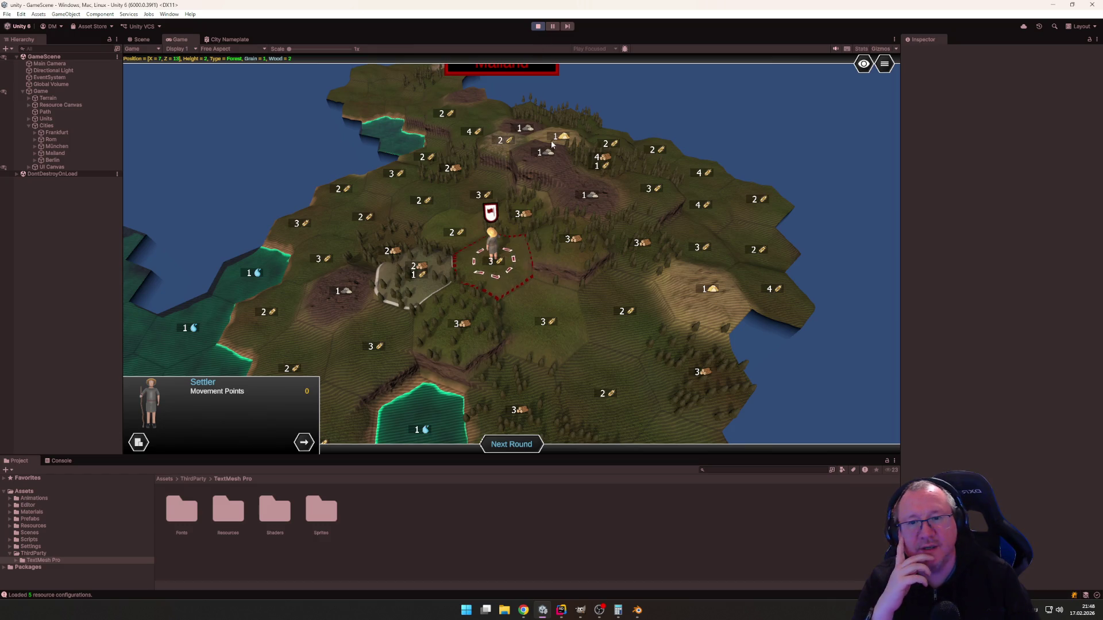
# Pan the map toward the Mailand area and the northern island.
pyautogui.press('d')
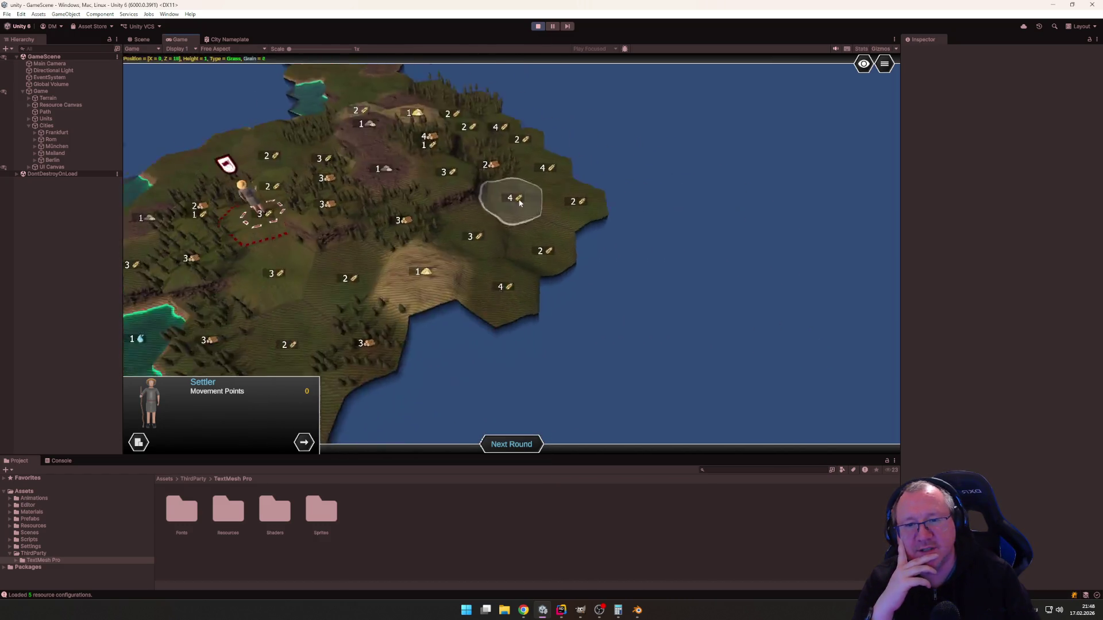
pyautogui.press('a')
pyautogui.press('d')
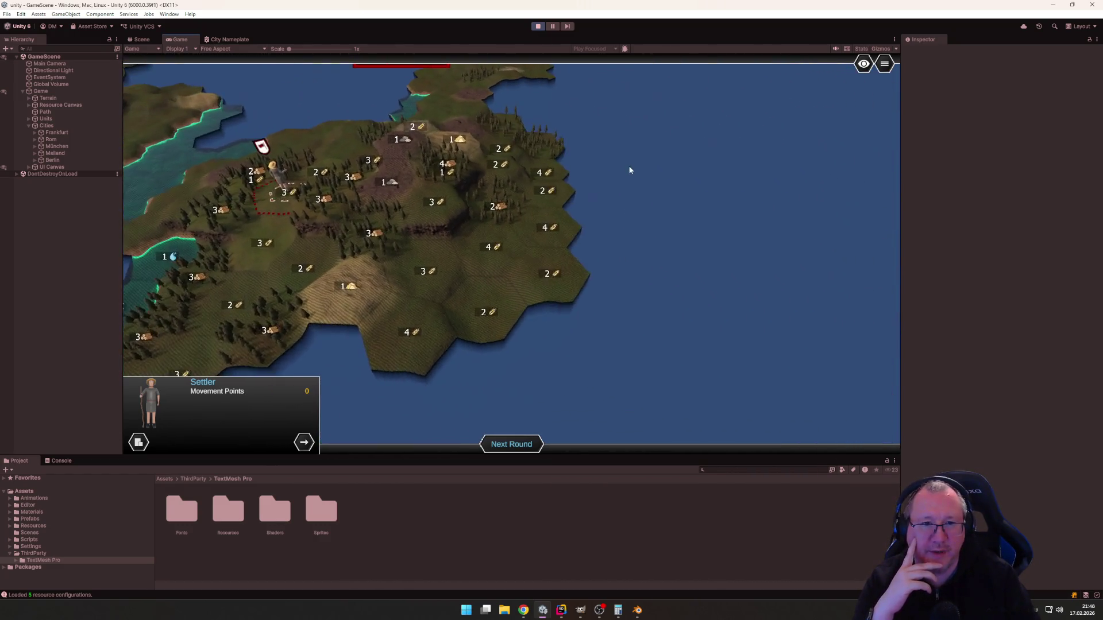
pyautogui.press('a')
pyautogui.scroll(2, 534, 179)
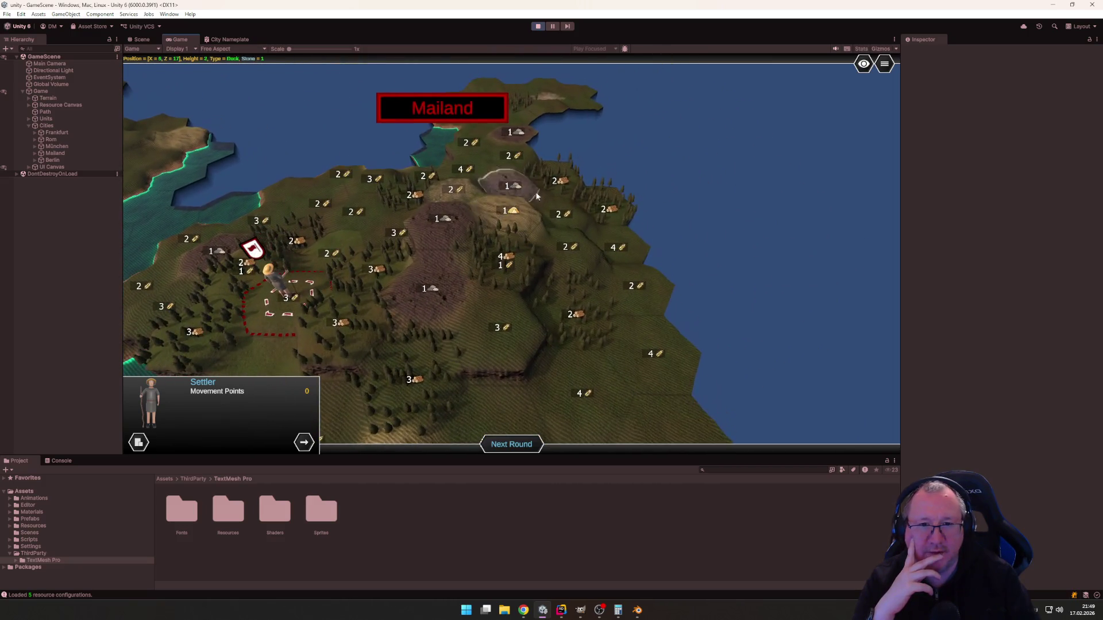
pyautogui.scroll(-3, 462, 161)
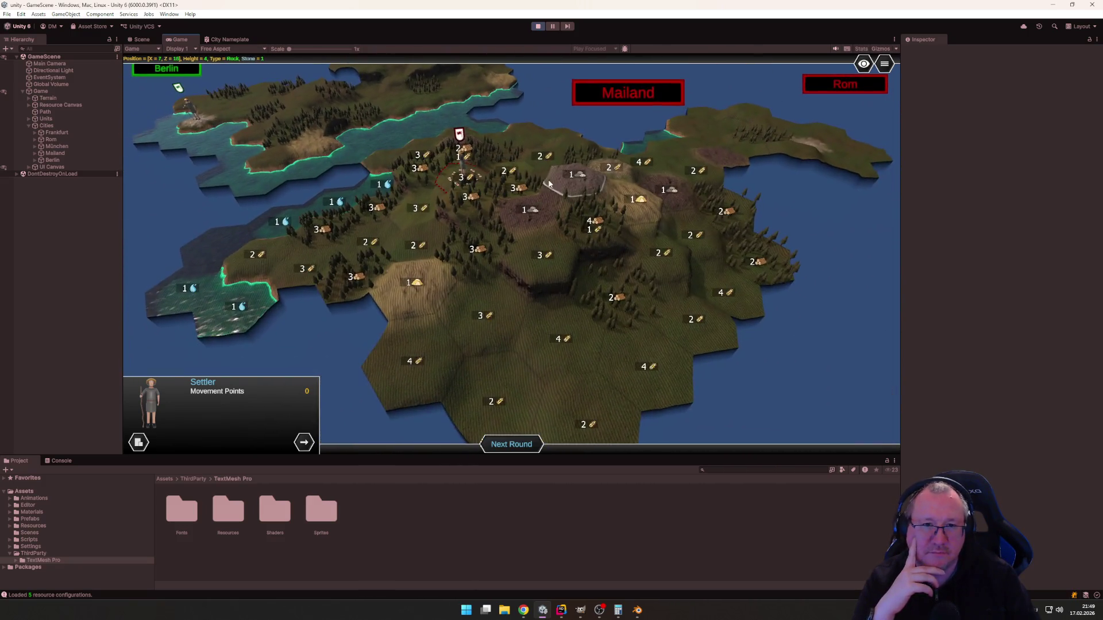
pyautogui.scroll(3, 549, 181)
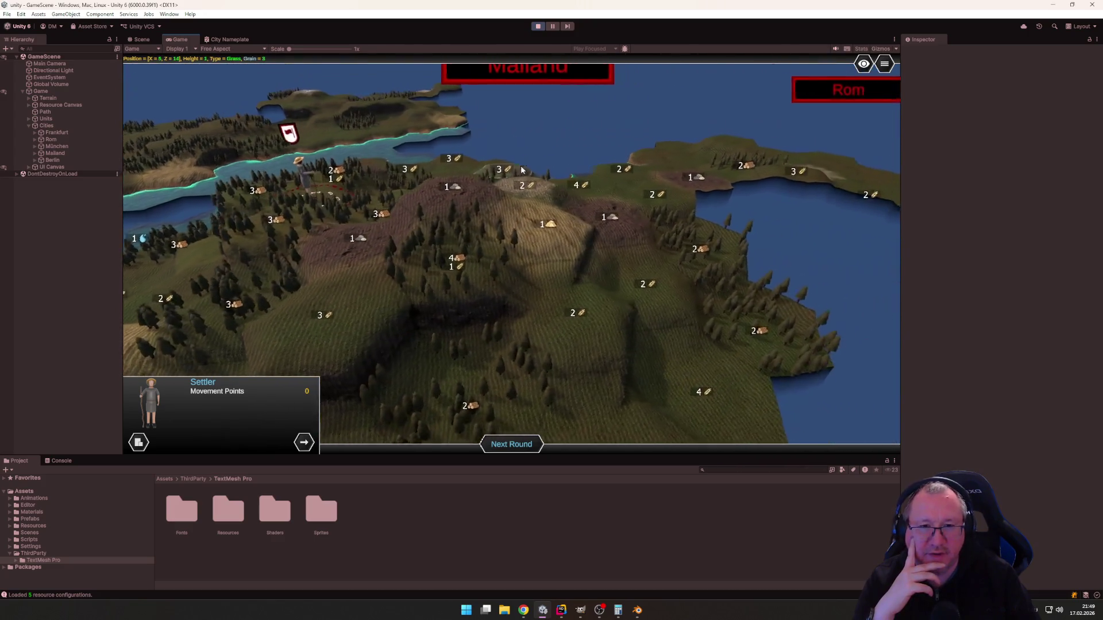
pyautogui.press('a')
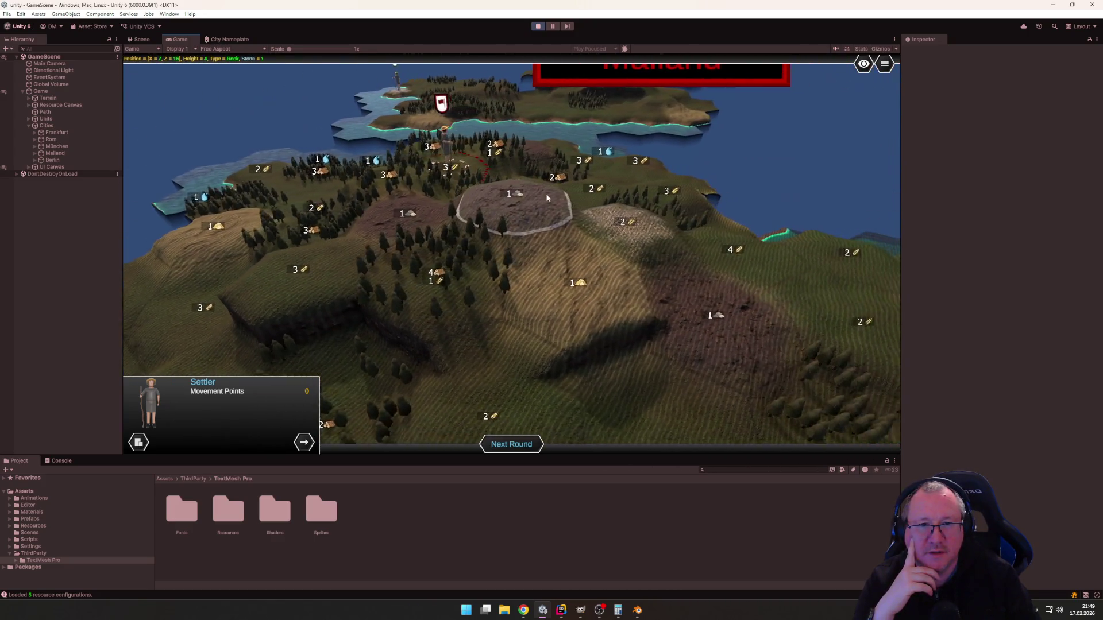
pyautogui.press('d')
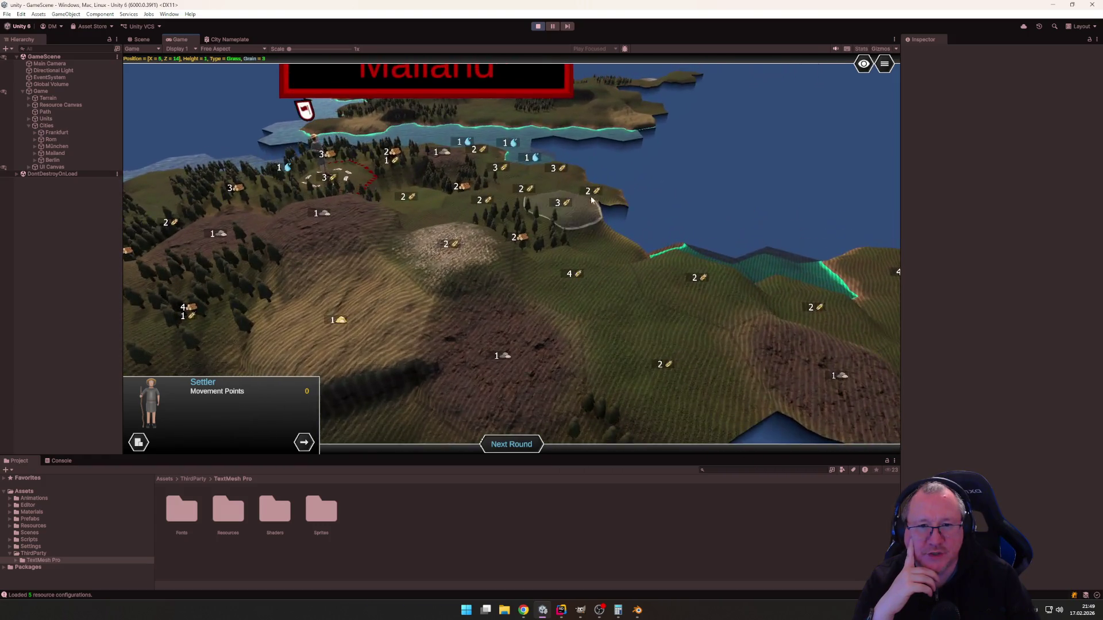
pyautogui.press('a')
pyautogui.press('d')
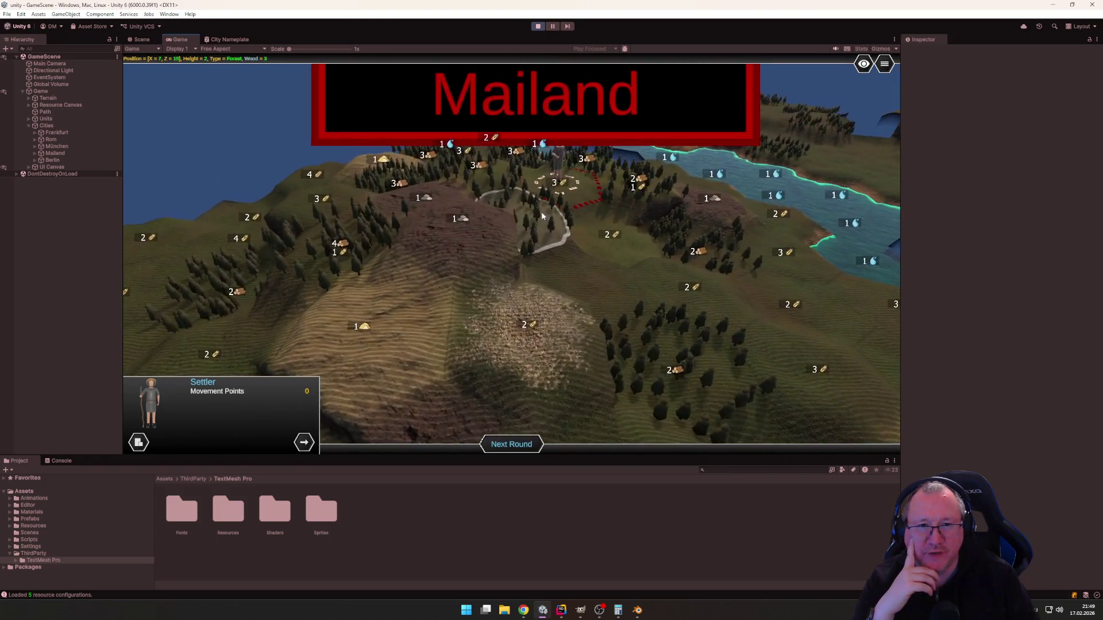
pyautogui.press('a')
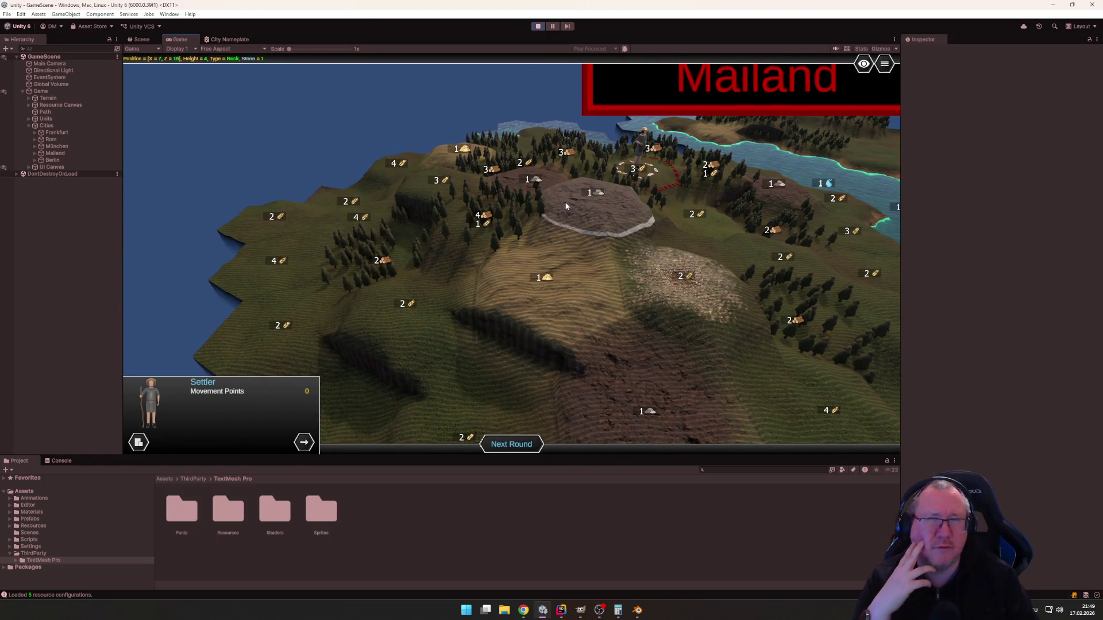
# Pan across the central hills and turn the camera toward the settler.
pyautogui.press('d')
pyautogui.press('a')
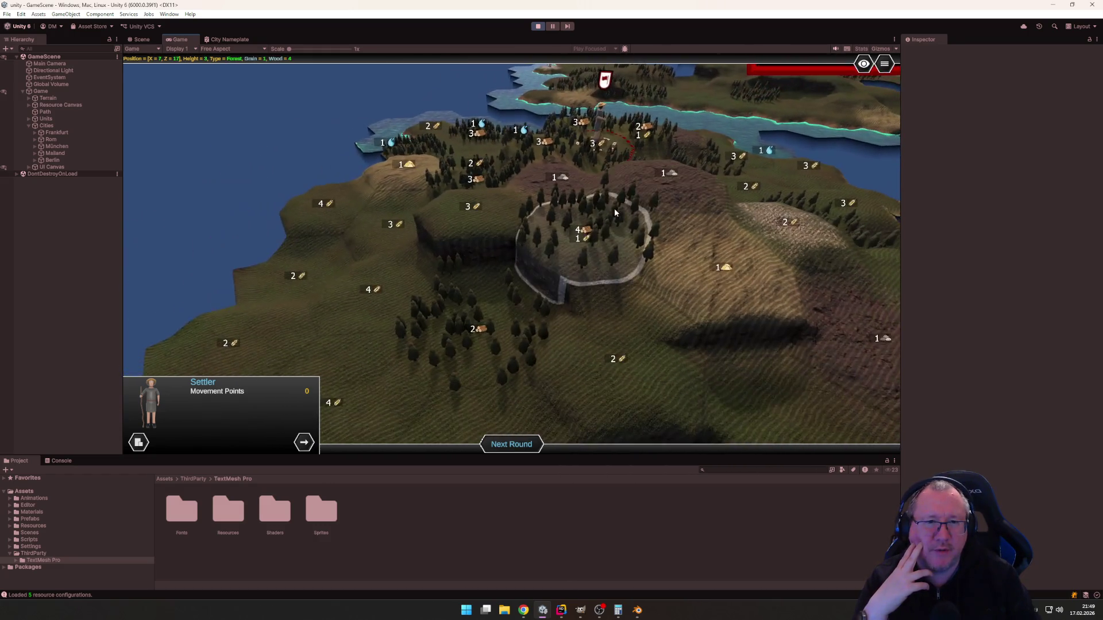
pyautogui.press('q')
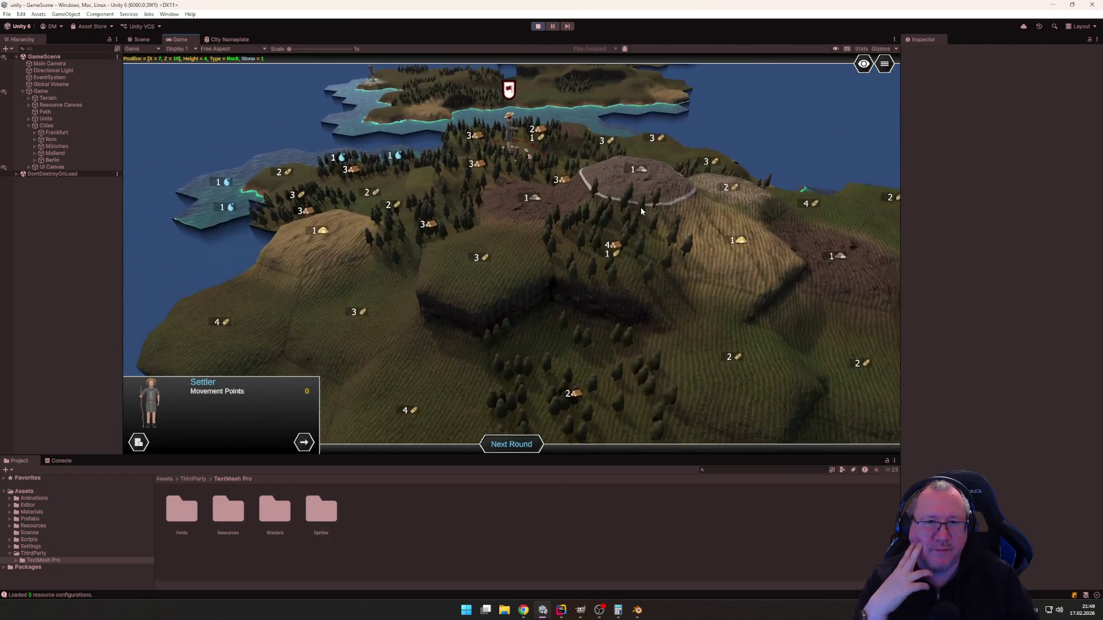
pyautogui.press('w')
pyautogui.press('e')
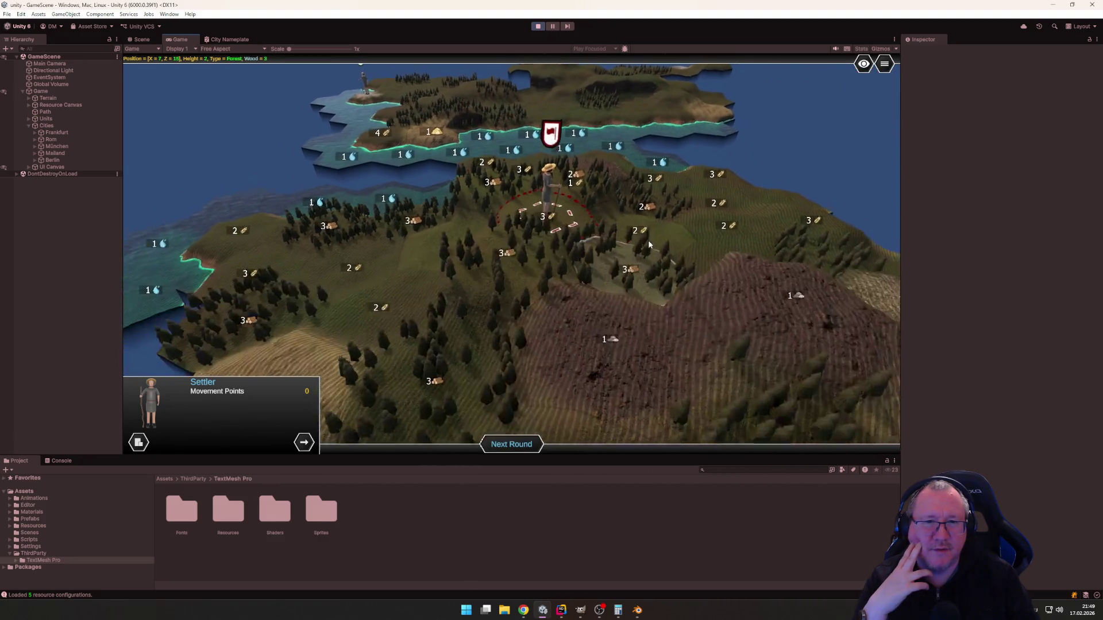
# Hide the resource yield overlay and orbit the camera toward Berlin and München.
pyautogui.moveTo(864, 63)
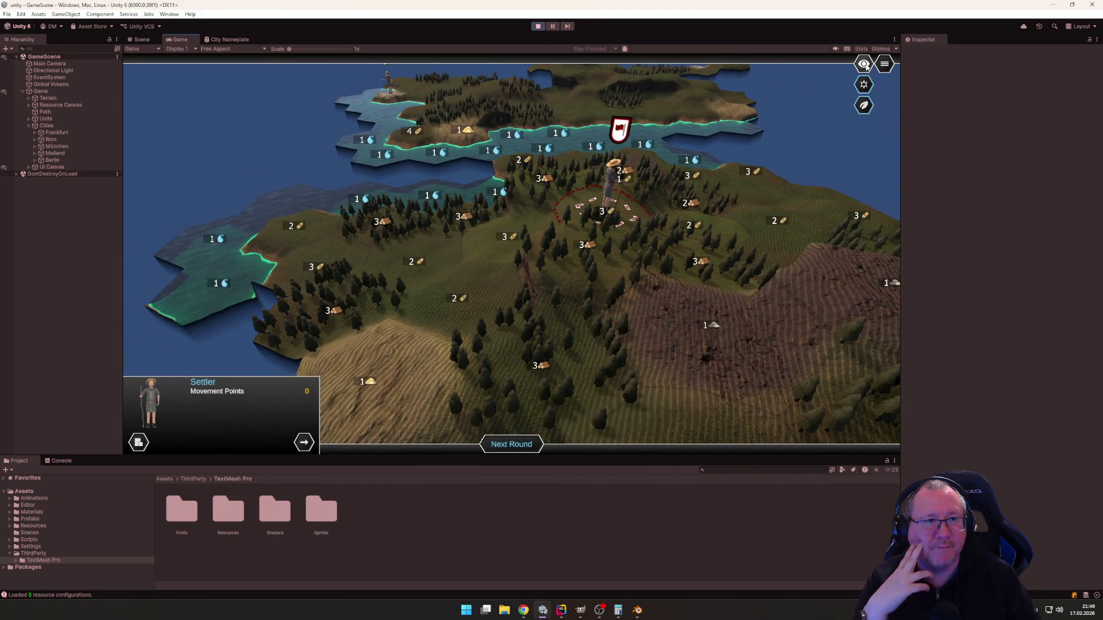
pyautogui.click(864, 107)
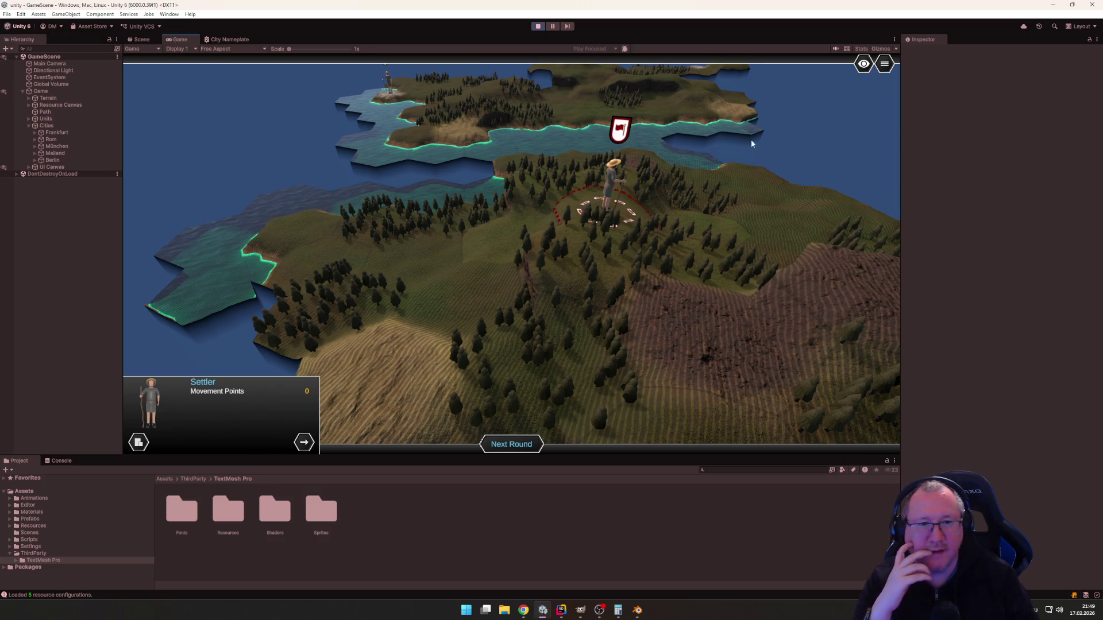
pyautogui.moveTo(750, 140)
pyautogui.mouseDown()
pyautogui.moveTo(776, 172)
pyautogui.moveTo(608, 153)
pyautogui.moveTo(615, 113)
pyautogui.moveTo(605, 162)
pyautogui.moveTo(529, 214)
pyautogui.mouseUp()
pyautogui.scroll(-5, 529, 214)
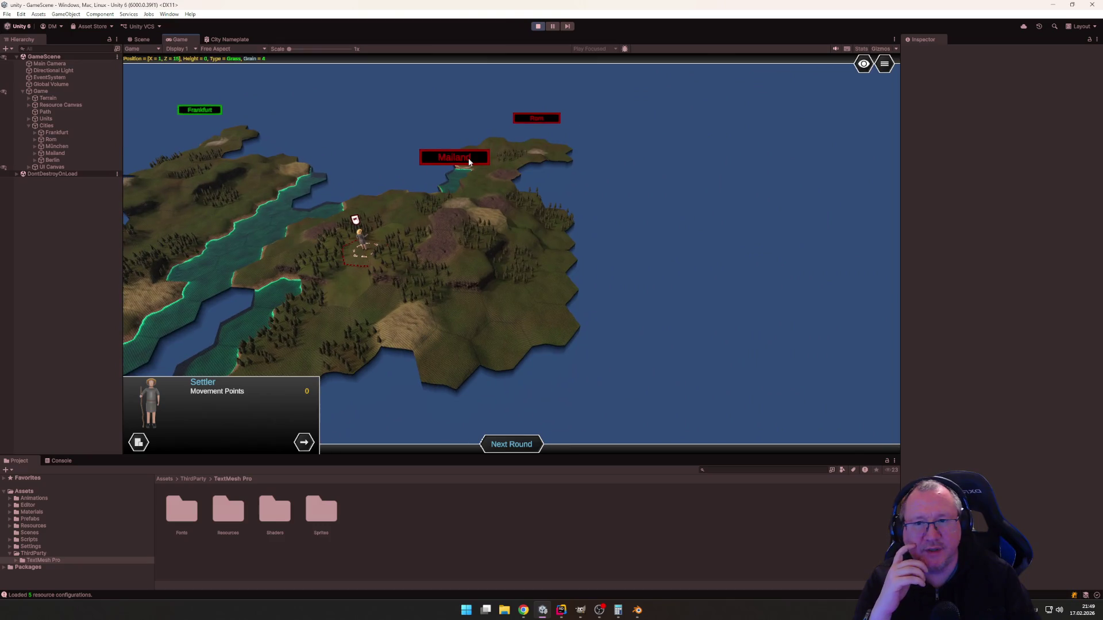
pyautogui.moveTo(470, 161)
pyautogui.mouseDown()
pyautogui.moveTo(633, 170)
pyautogui.moveTo(504, 178)
pyautogui.moveTo(470, 201)
pyautogui.moveTo(425, 184)
pyautogui.moveTo(542, 154)
pyautogui.moveTo(649, 191)
pyautogui.moveTo(585, 220)
pyautogui.moveTo(732, 246)
pyautogui.moveTo(473, 214)
pyautogui.moveTo(418, 225)
pyautogui.moveTo(398, 210)
pyautogui.moveTo(438, 201)
pyautogui.moveTo(344, 197)
pyautogui.mouseUp()
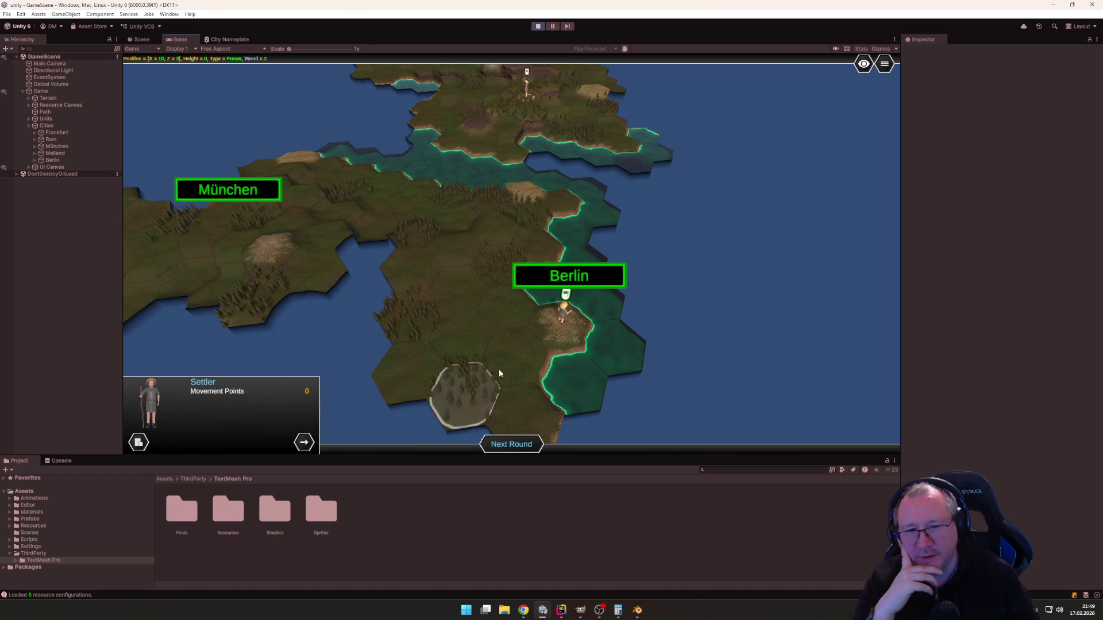
# Start a new round, move the settler west then northwest of Berlin, and pan to München and Frankfurt.
pyautogui.press('Return')
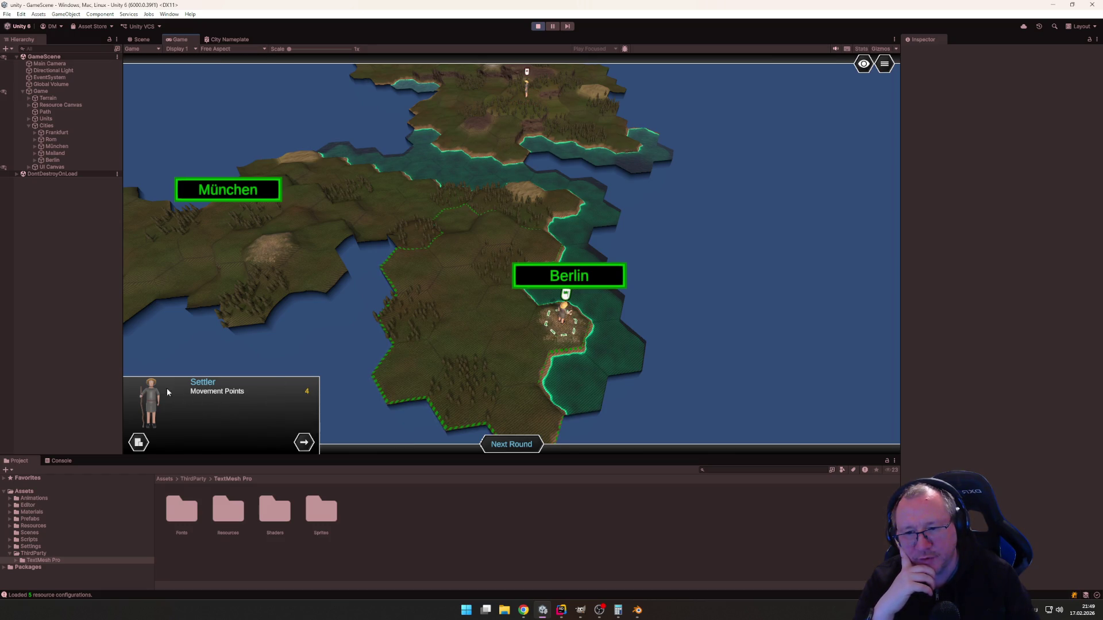
pyautogui.moveTo(591, 374)
pyautogui.mouseDown()
pyautogui.moveTo(542, 314)
pyautogui.moveTo(450, 354)
pyautogui.mouseUp()
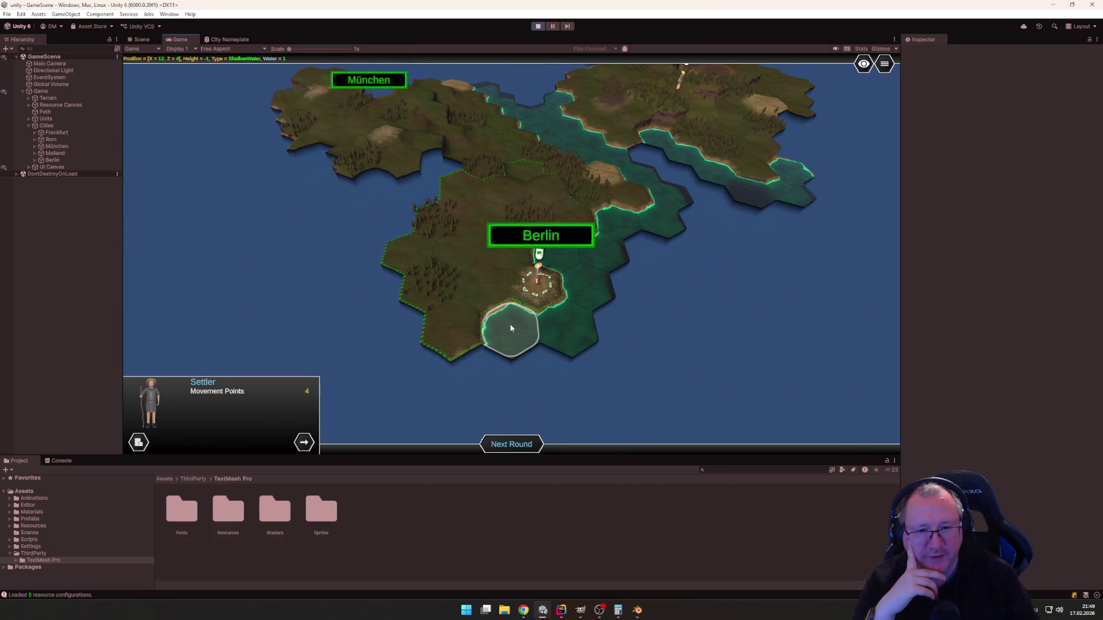
pyautogui.click(463, 323)
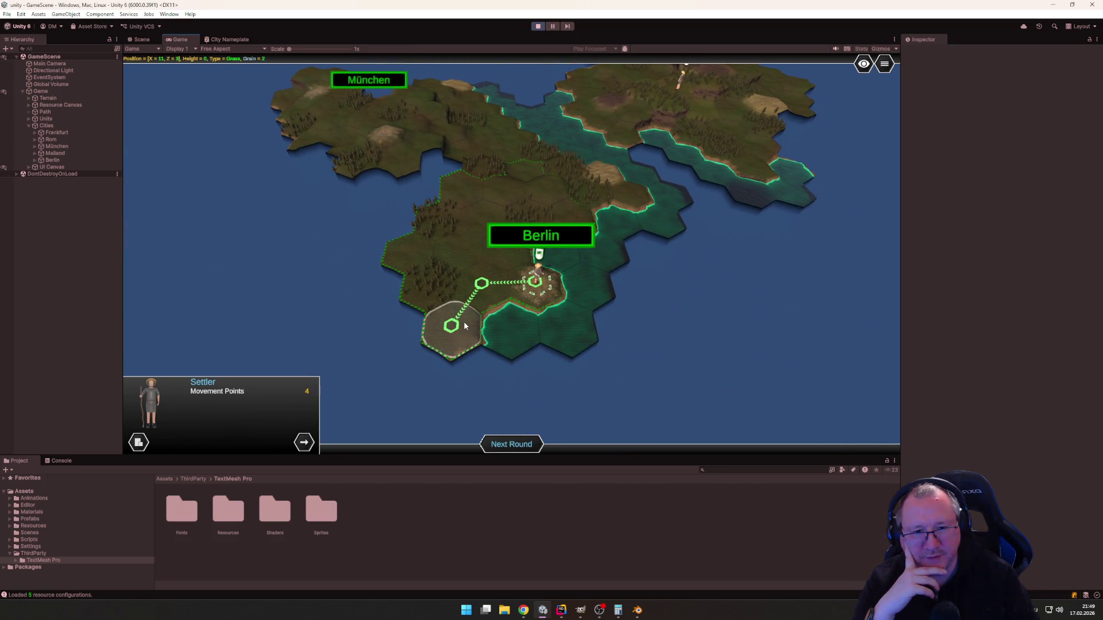
pyautogui.click(465, 326)
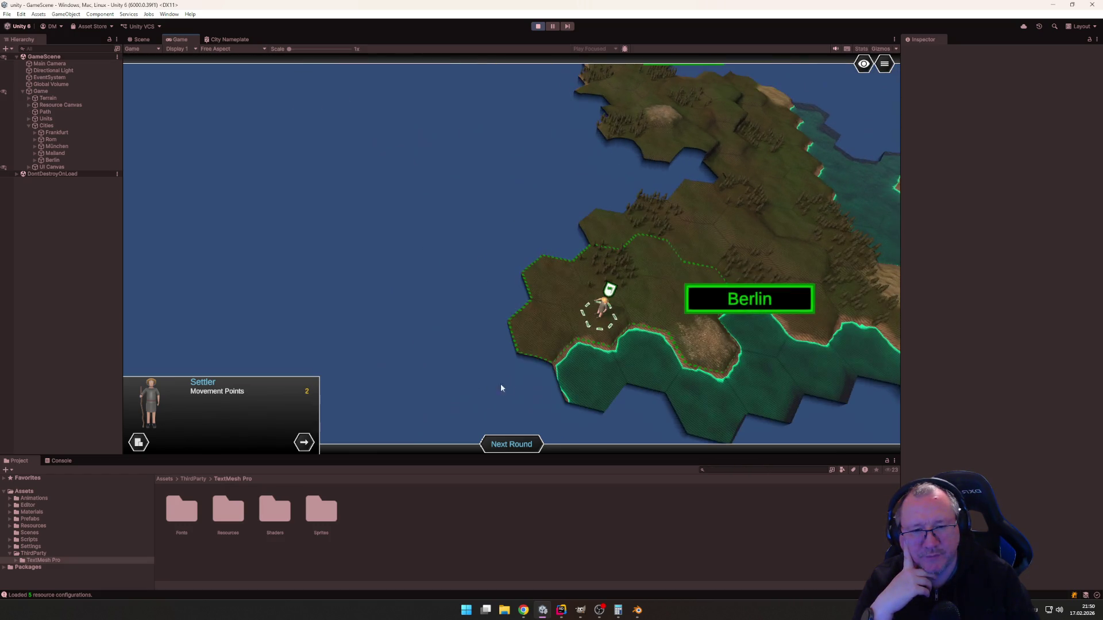
pyautogui.click(559, 290)
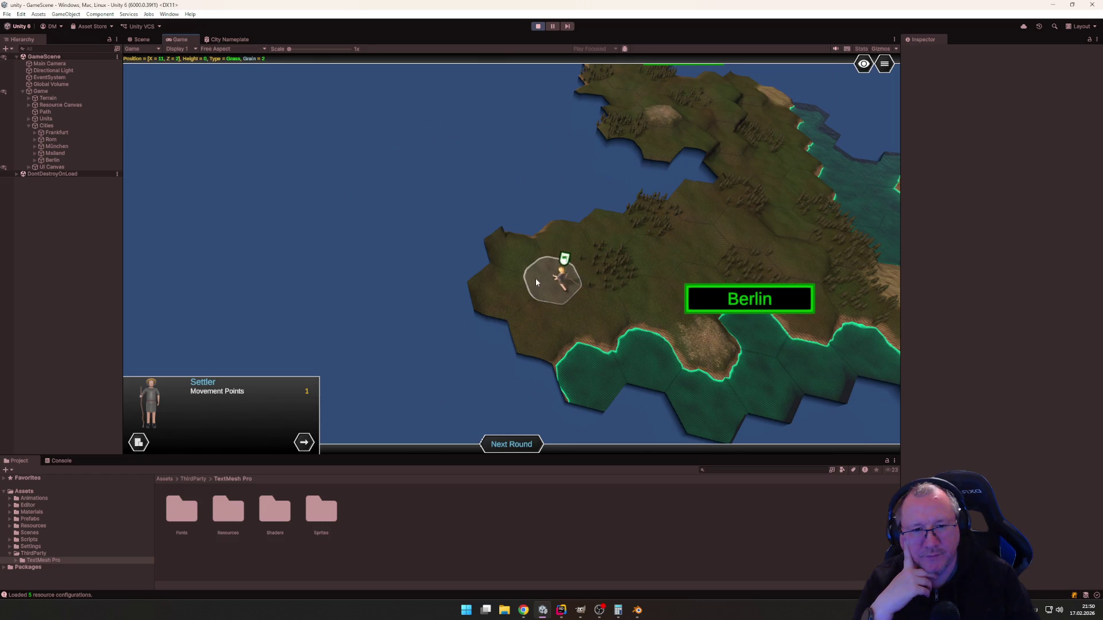
pyautogui.click(513, 244)
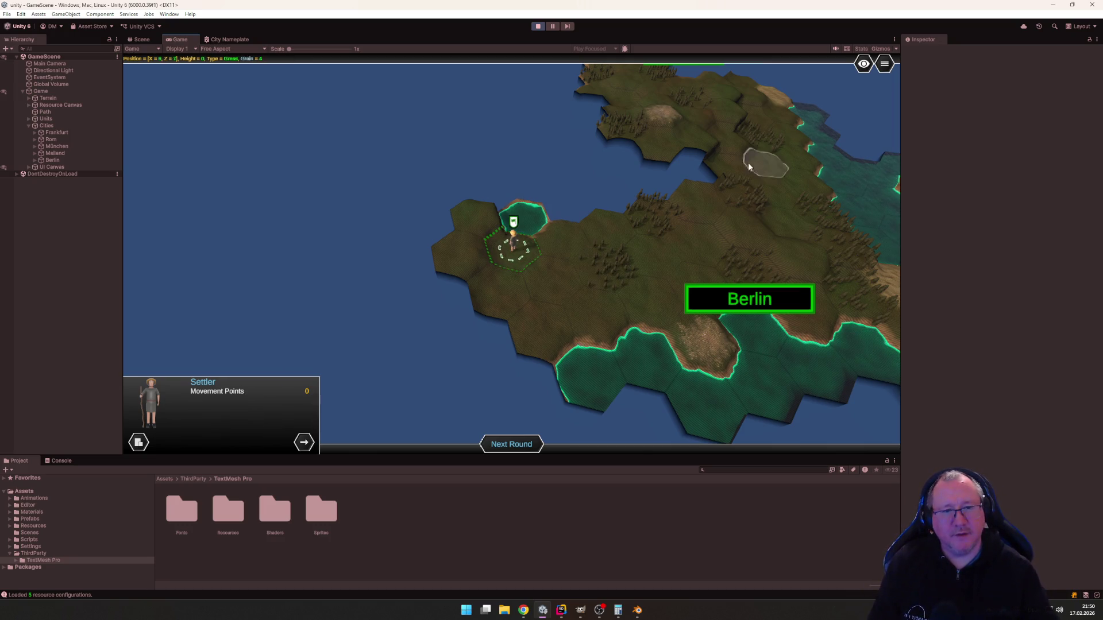
pyautogui.moveTo(750, 160)
pyautogui.mouseDown()
pyautogui.moveTo(676, 248)
pyautogui.moveTo(593, 312)
pyautogui.moveTo(474, 373)
pyautogui.moveTo(624, 337)
pyautogui.moveTo(466, 344)
pyautogui.moveTo(543, 260)
pyautogui.moveTo(442, 222)
pyautogui.moveTo(660, 300)
pyautogui.moveTo(561, 247)
pyautogui.moveTo(659, 248)
pyautogui.moveTo(529, 264)
pyautogui.moveTo(650, 184)
pyautogui.moveTo(667, 300)
pyautogui.moveTo(598, 318)
pyautogui.moveTo(684, 303)
pyautogui.moveTo(680, 326)
pyautogui.moveTo(639, 329)
pyautogui.moveTo(677, 322)
pyautogui.mouseUp()
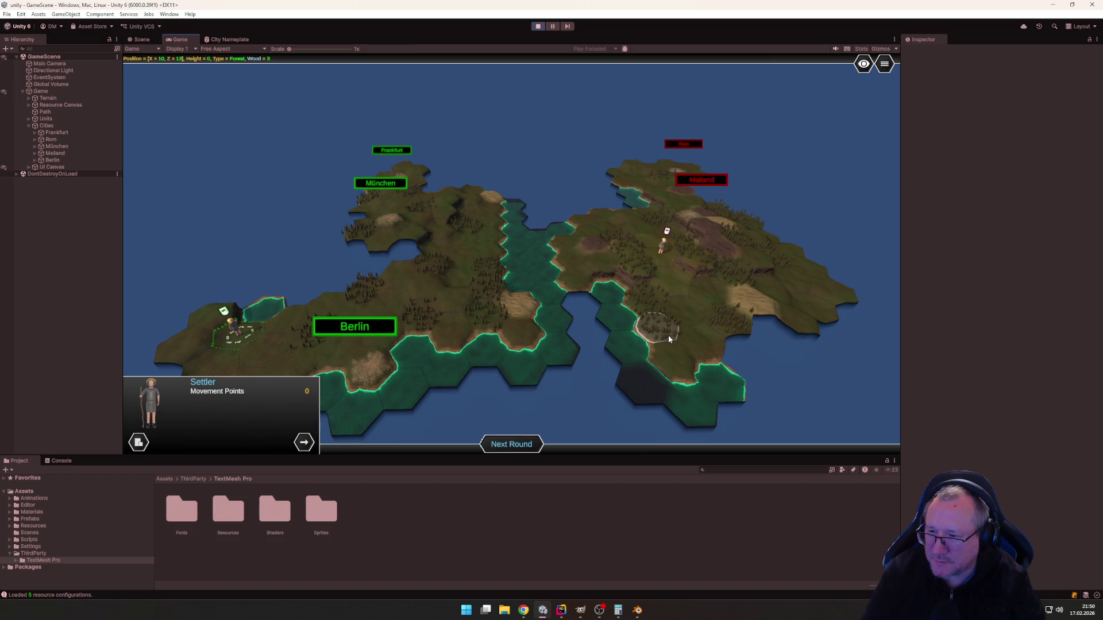
# Zoom out and pan the map right, then stop play mode.
pyautogui.scroll(-3, 632, 291)
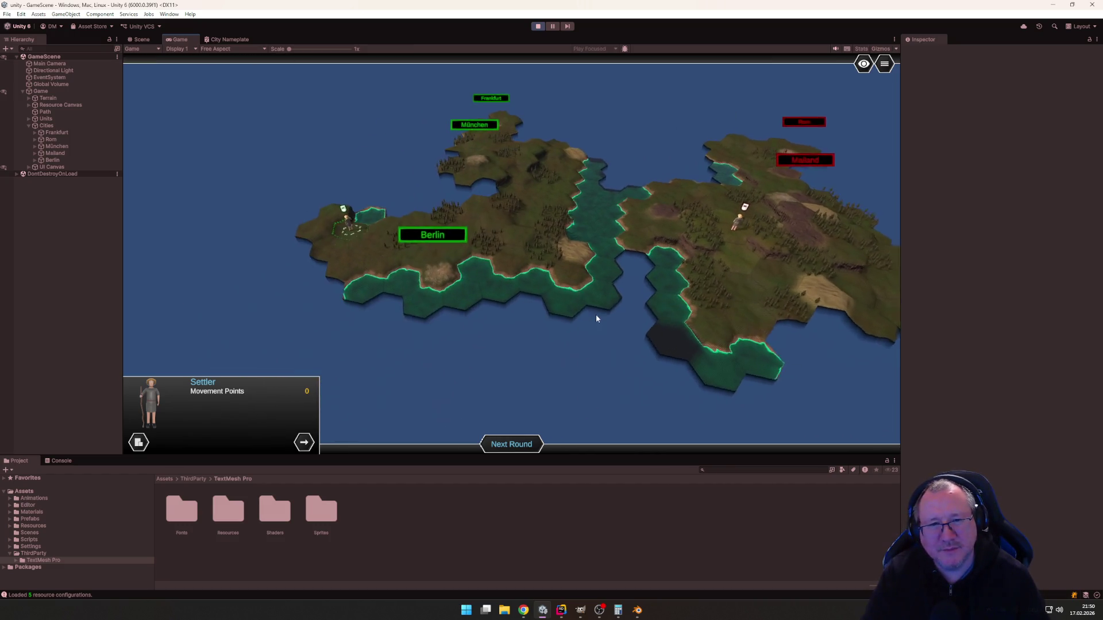
pyautogui.press('d')
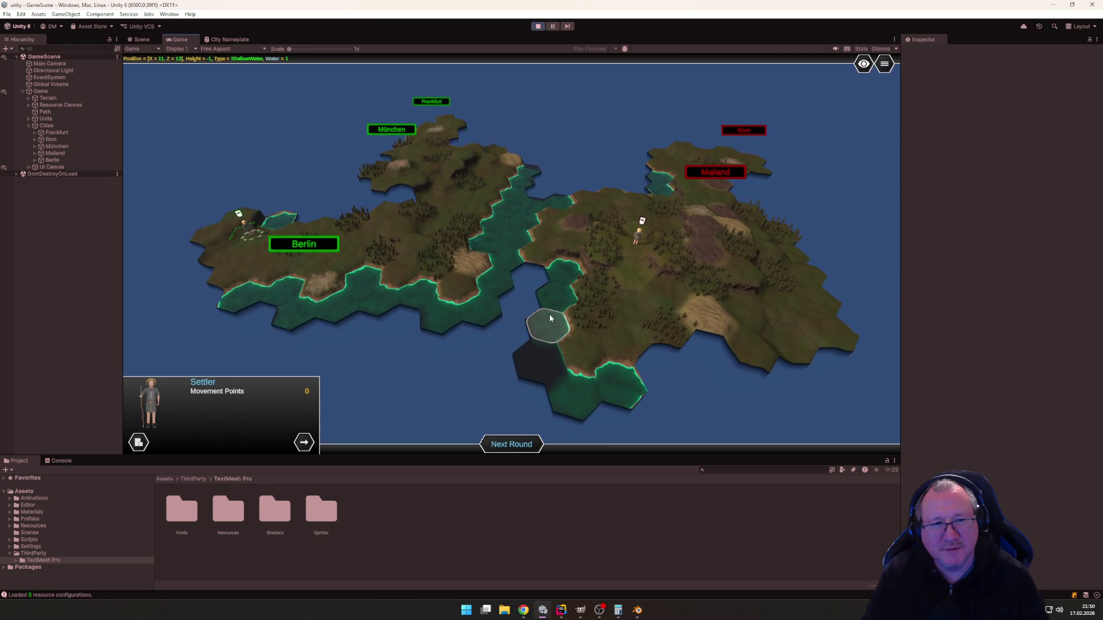
pyautogui.scroll(-3, 554, 318)
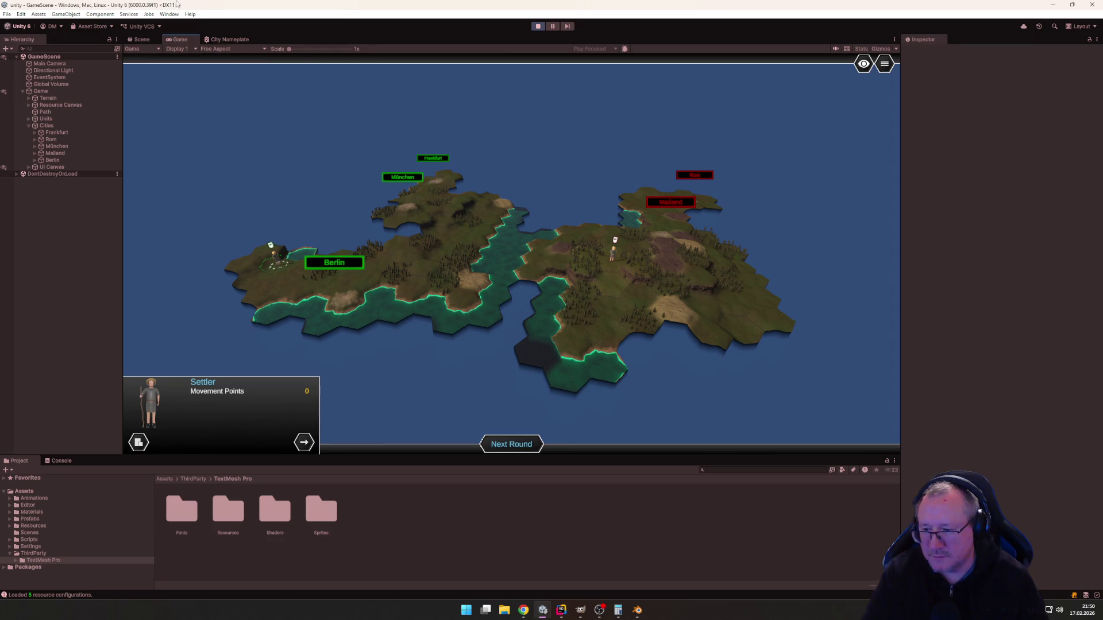
pyautogui.click(537, 27)
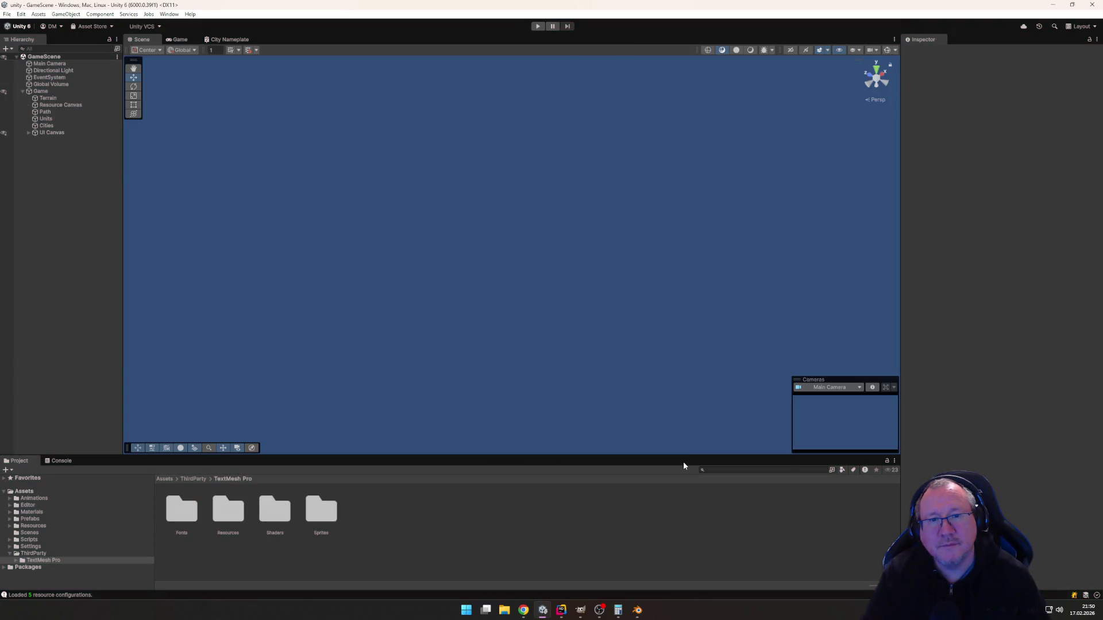